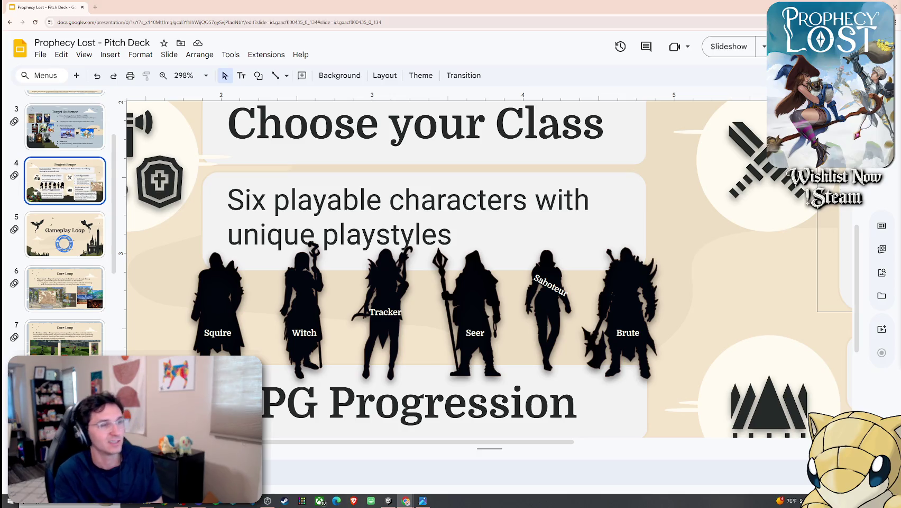
# Zoom the editor out to 90% and jump back to the Prophecy Lost title slide
pyautogui.click(540, 297)
pyautogui.scroll(-2, 536, 303)
pyautogui.scroll(-2, 535, 303)
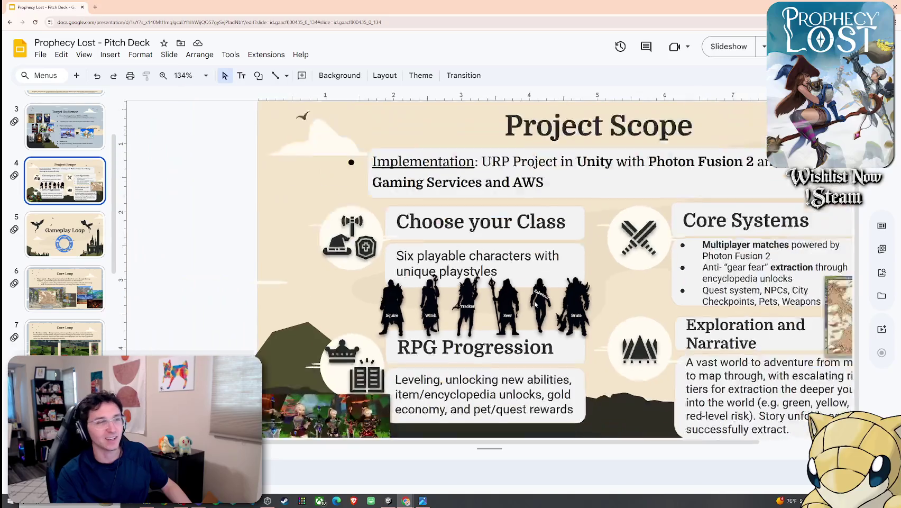
pyautogui.scroll(-2, 535, 304)
pyautogui.click(84, 143)
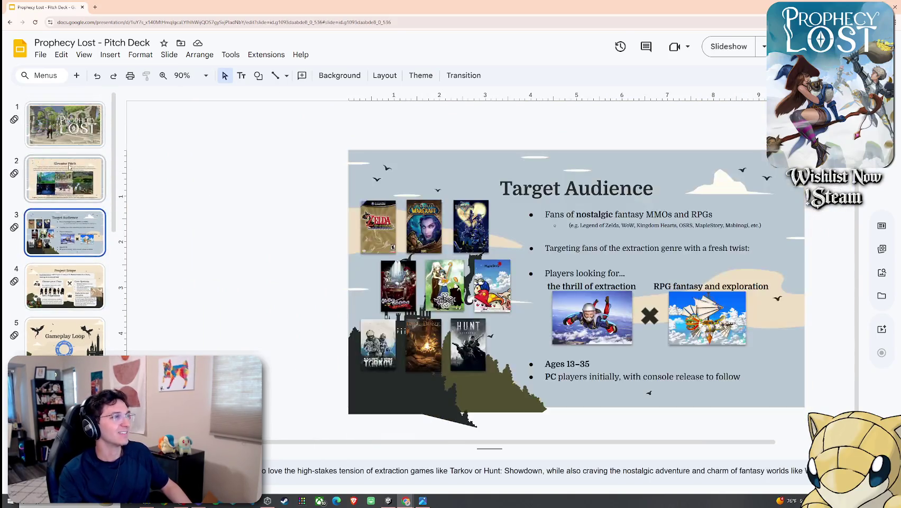
pyautogui.press('Up')
pyautogui.press('Up')
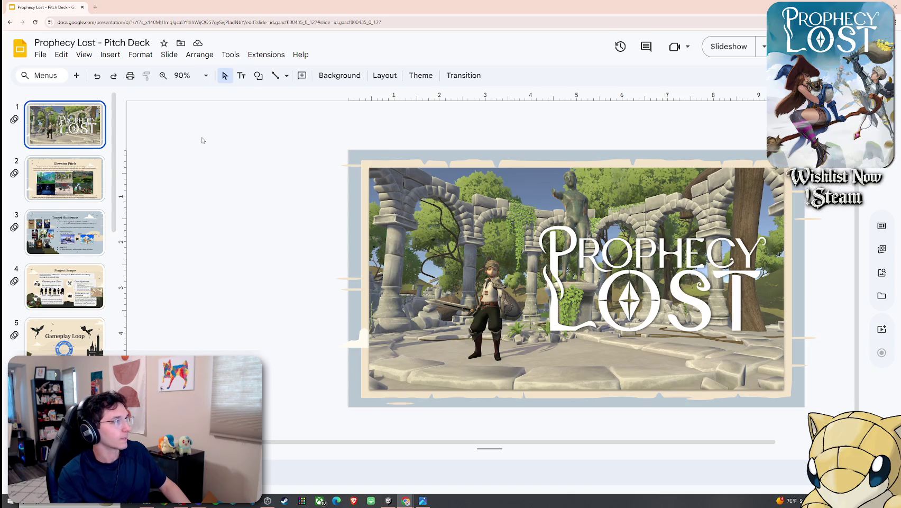
pyautogui.click(107, 58)
# Insert the pitch deck gameplay video from Google Drive onto the title slide
pyautogui.click(127, 232)
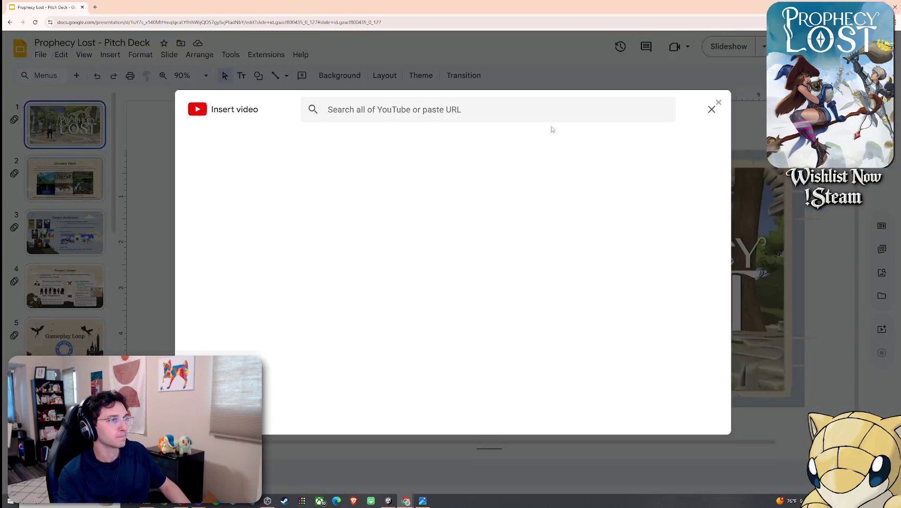
pyautogui.click(257, 141)
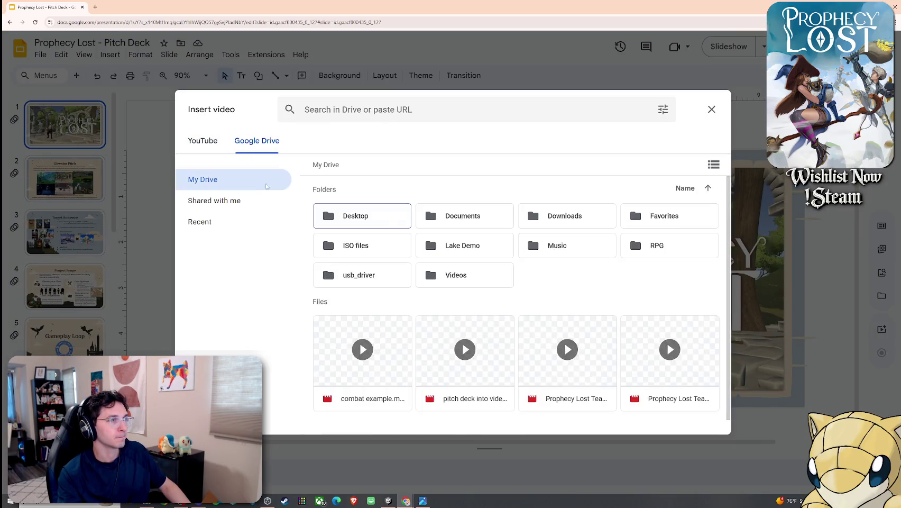
pyautogui.click(458, 347)
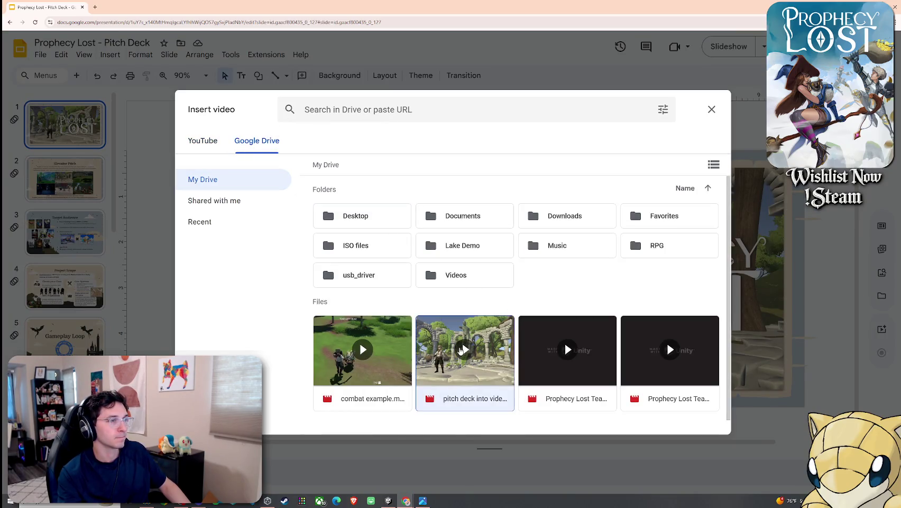
pyautogui.click(692, 421)
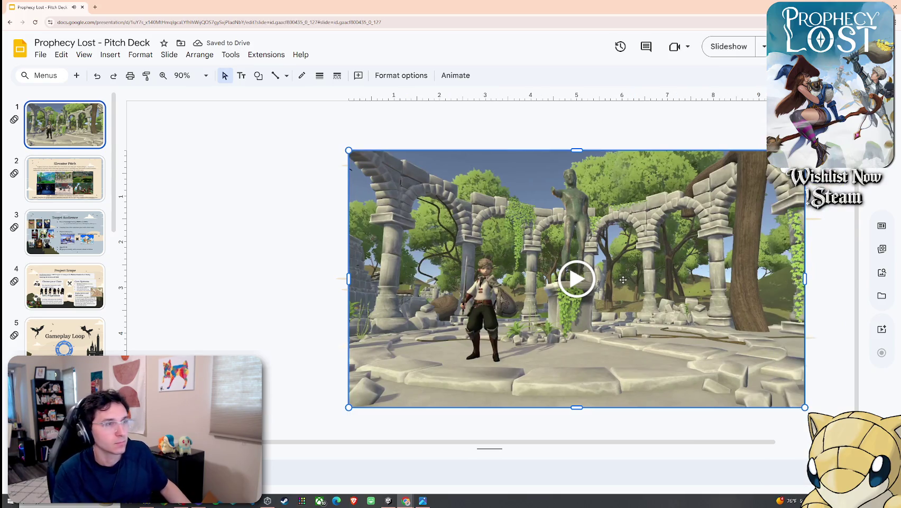
pyautogui.rightClick(497, 214)
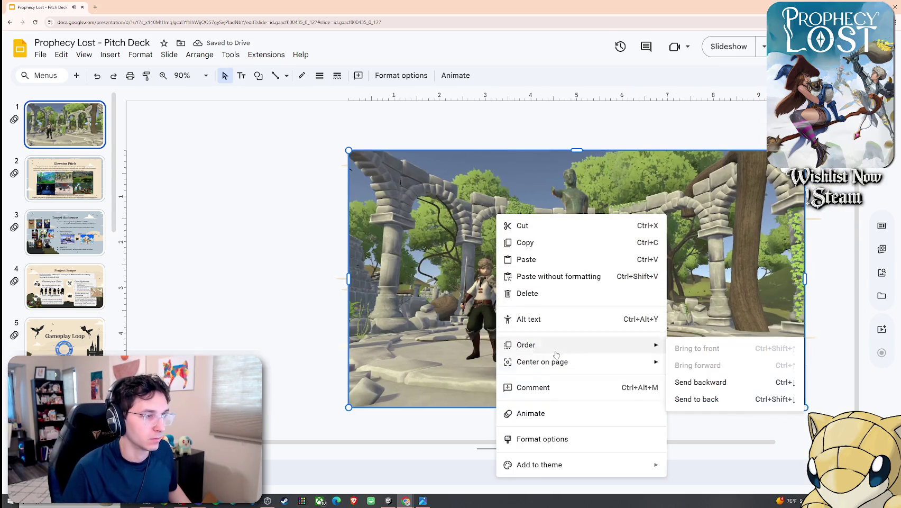
# Send the video backward behind the Prophecy Lost logo
pyautogui.click(693, 398)
pyautogui.click(404, 196)
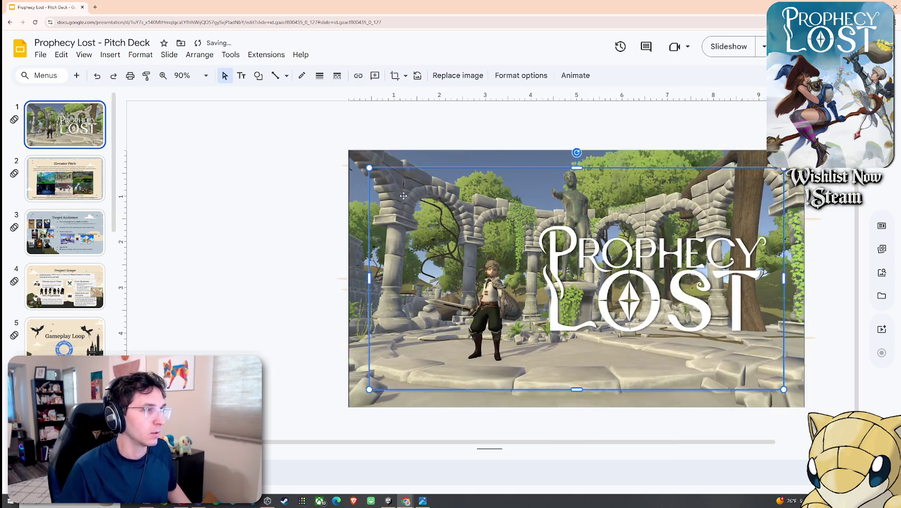
pyautogui.rightClick(403, 209)
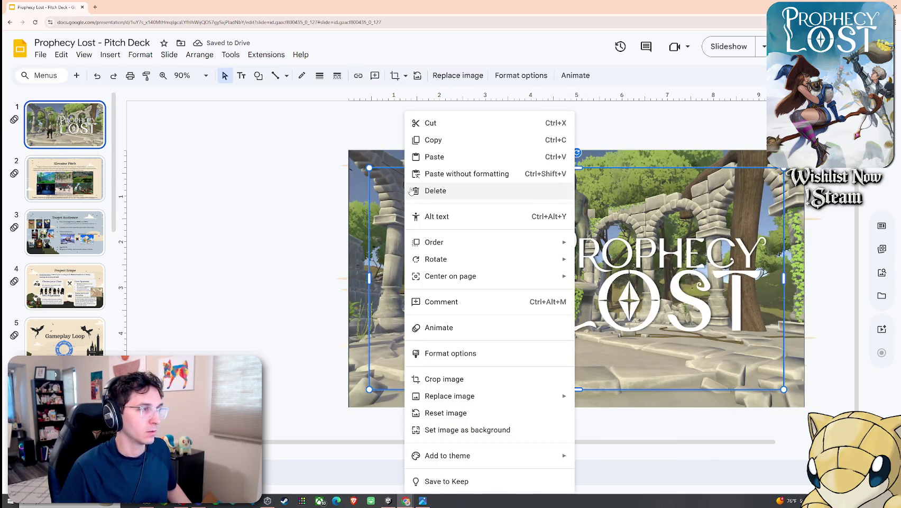
pyautogui.click(321, 214)
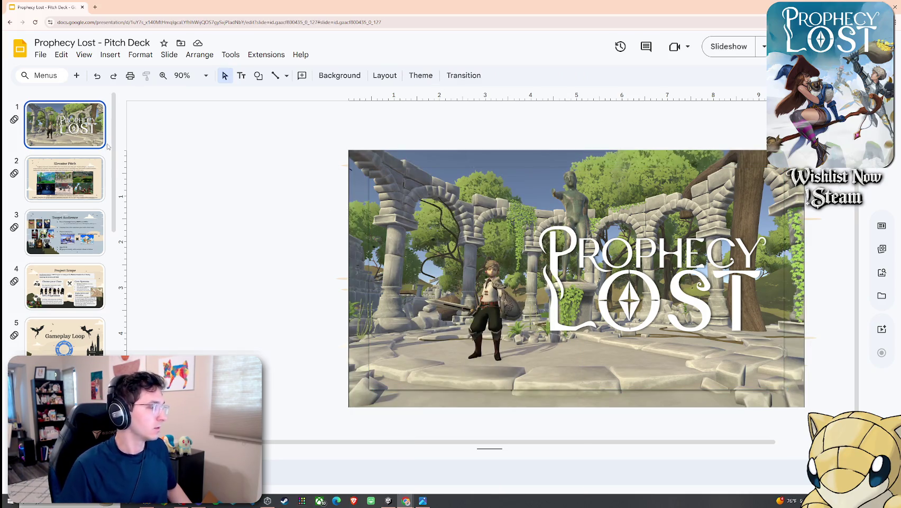
# Duplicate the title slide and move the copy near the end of the deck
pyautogui.hotkey('ctrl', 'd')
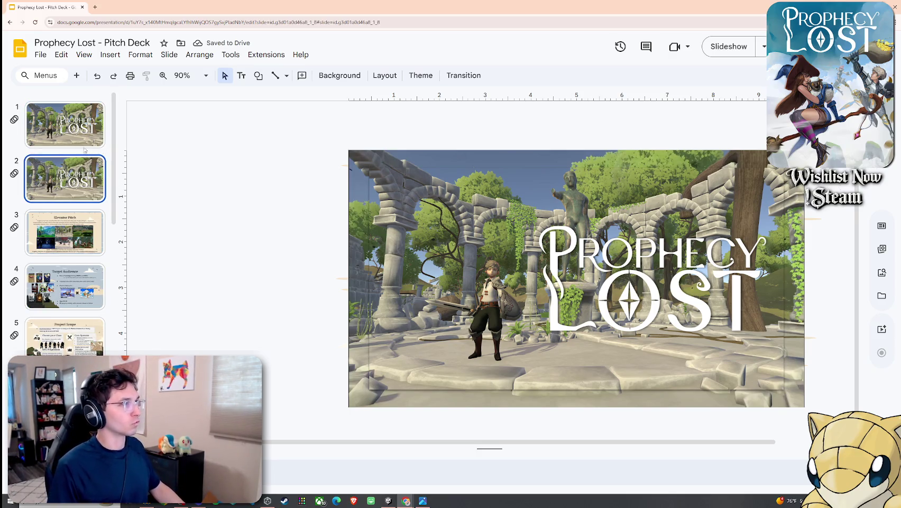
pyautogui.rightClick(91, 185)
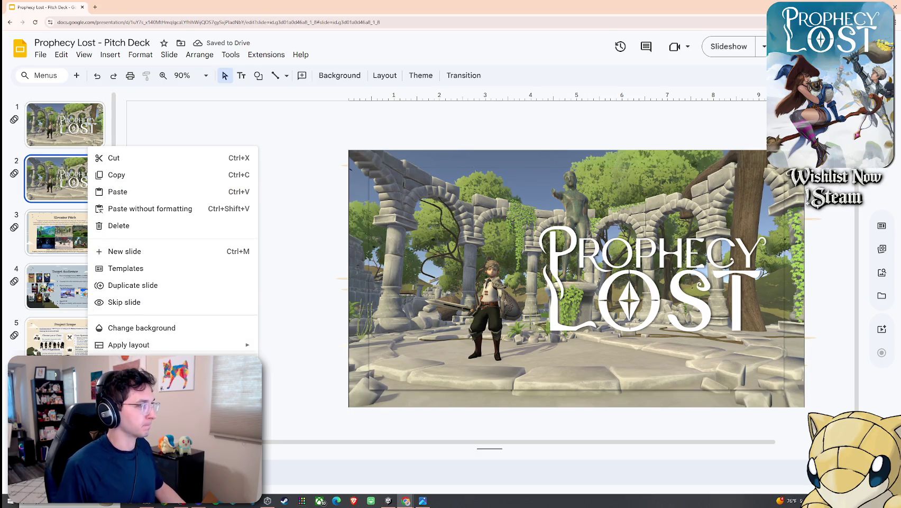
pyautogui.click(68, 197)
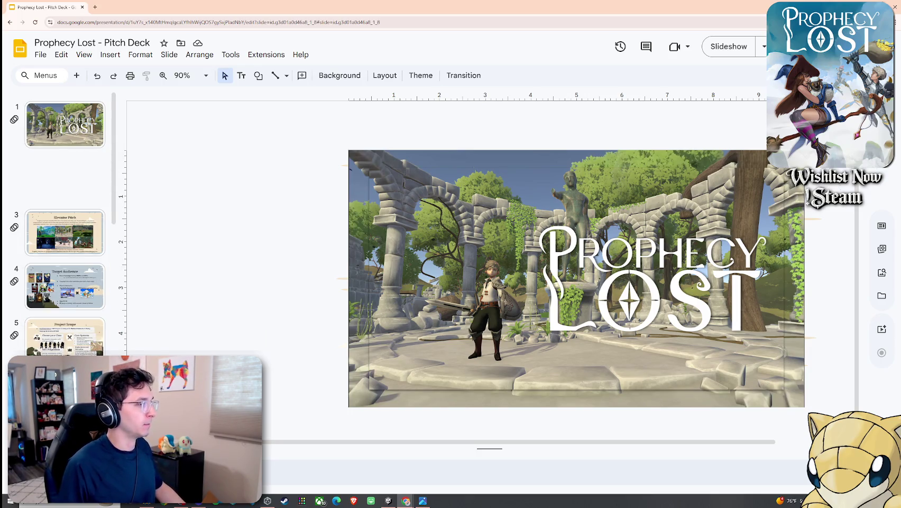
pyautogui.moveTo(67, 196)
pyautogui.mouseDown()
pyautogui.moveTo(67, 209)
pyautogui.moveTo(65, 201)
pyautogui.mouseUp()
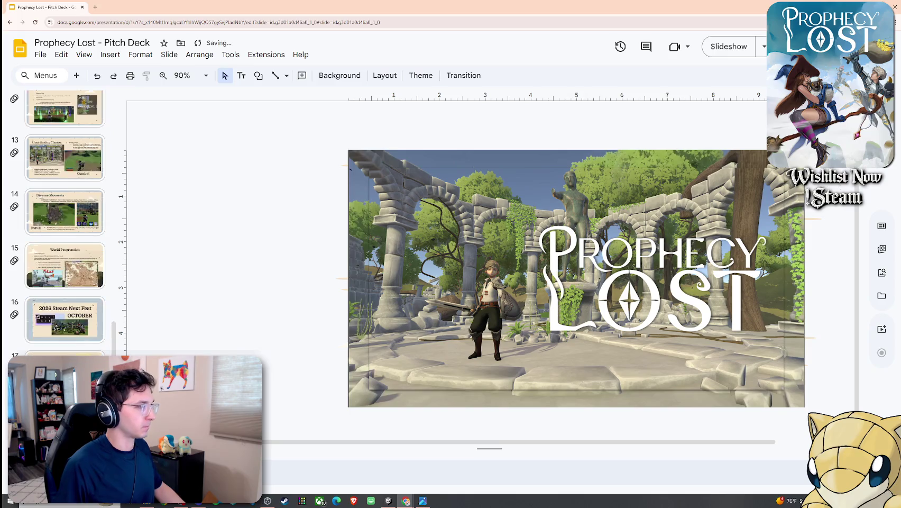
# Delete the video from the duplicate slide and mark that slide as skipped
pyautogui.click(363, 244)
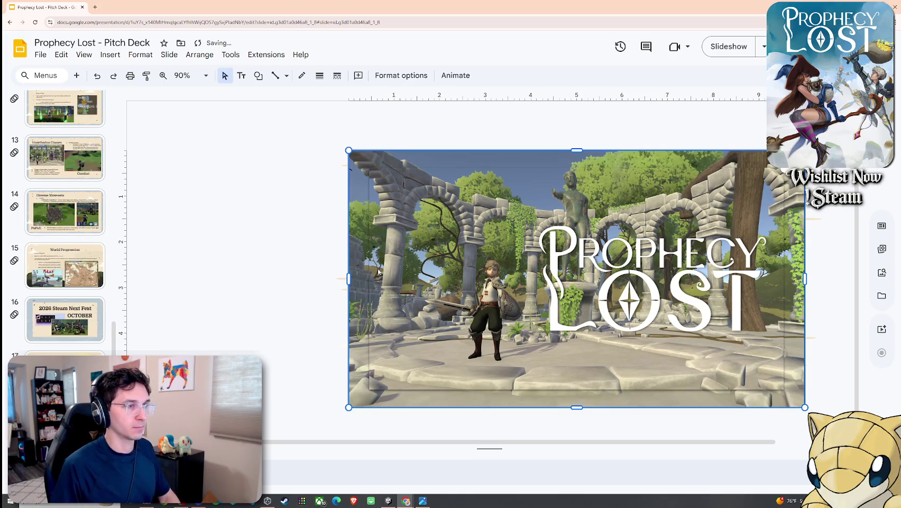
pyautogui.press('Delete')
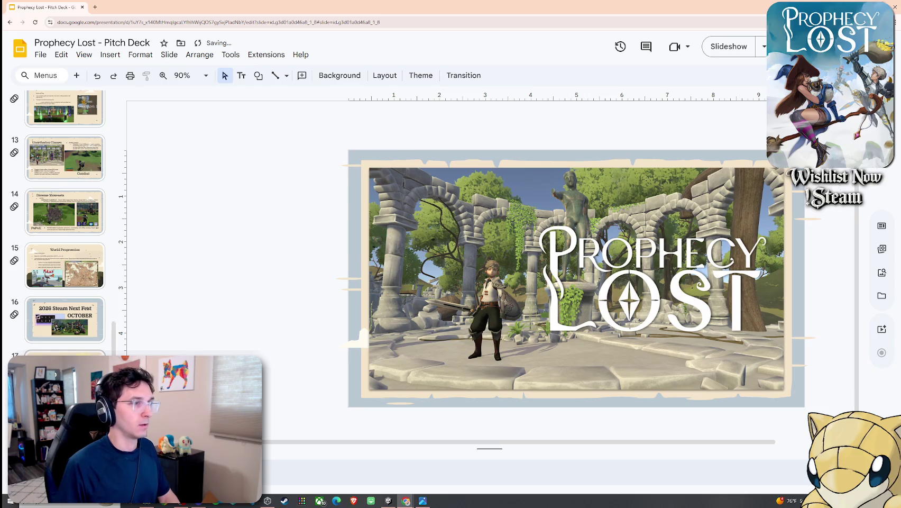
pyautogui.rightClick(64, 103)
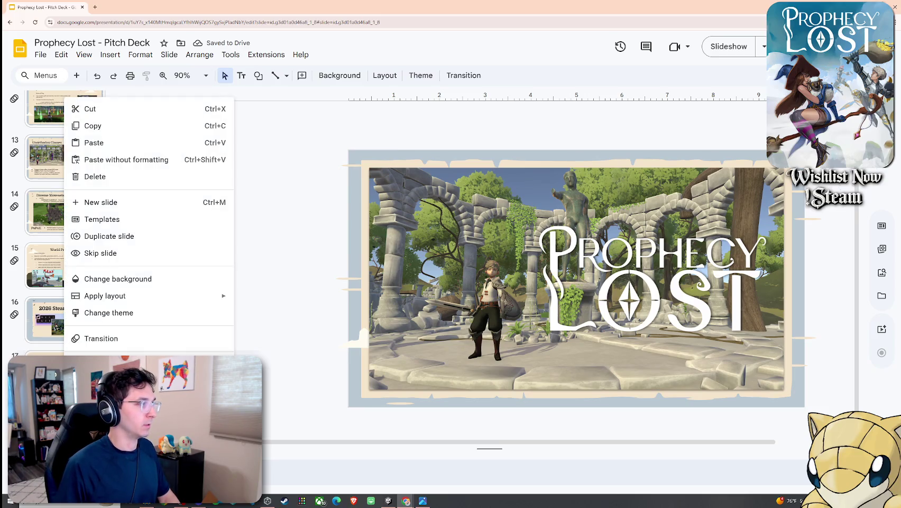
pyautogui.click(100, 253)
# Return to the title slide and select the video behind the logo
pyautogui.scroll(3, 74, 336)
pyautogui.scroll(4, 74, 336)
pyautogui.scroll(5, 74, 336)
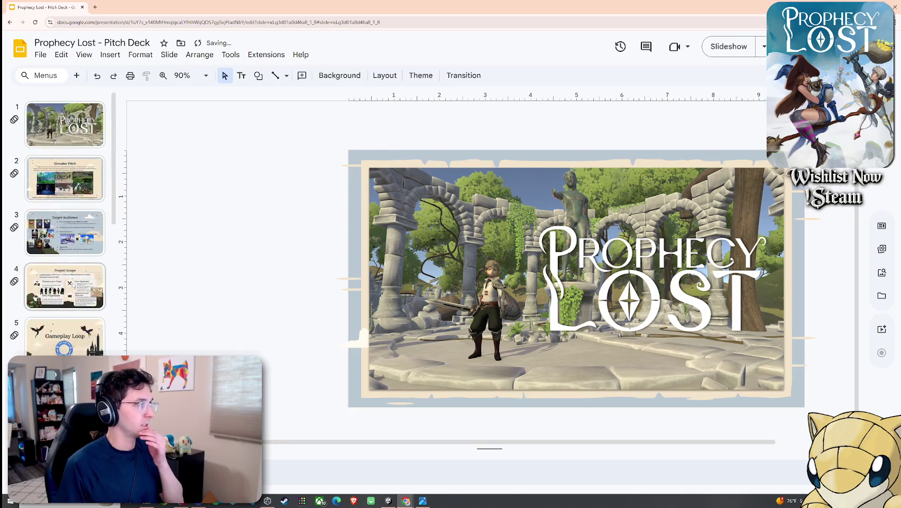
pyautogui.click(64, 124)
pyautogui.click(412, 244)
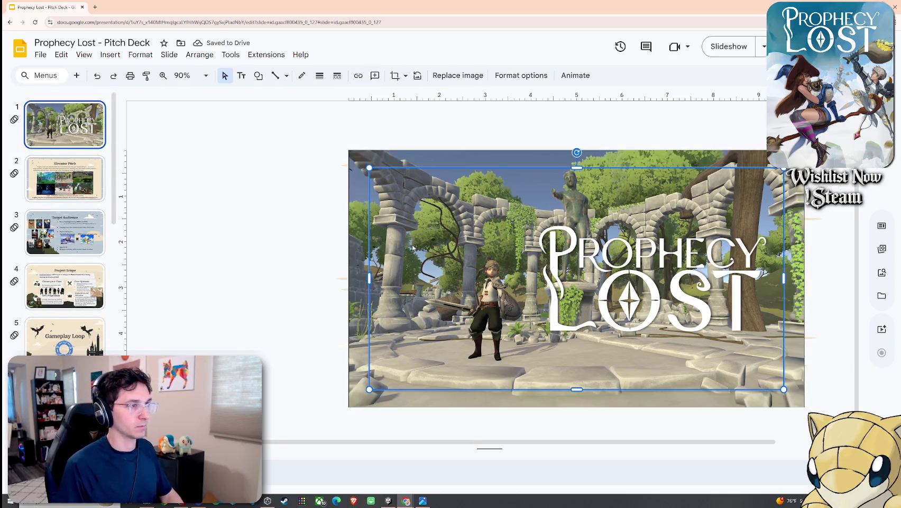
pyautogui.press('Escape')
pyautogui.click(363, 202)
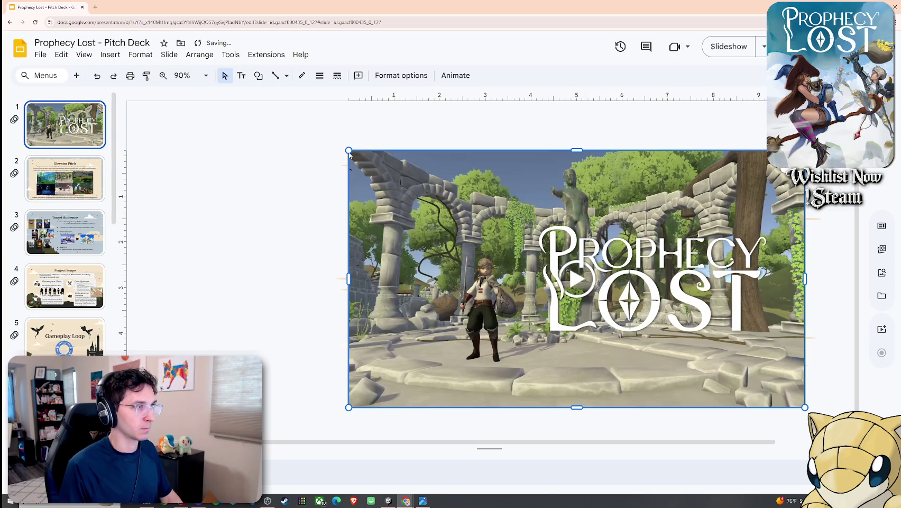
# Shrink the title video and look at its Format options, including drop shadow
pyautogui.moveTo(350, 154); pyautogui.dragTo(386, 173)
pyautogui.click(140, 54)
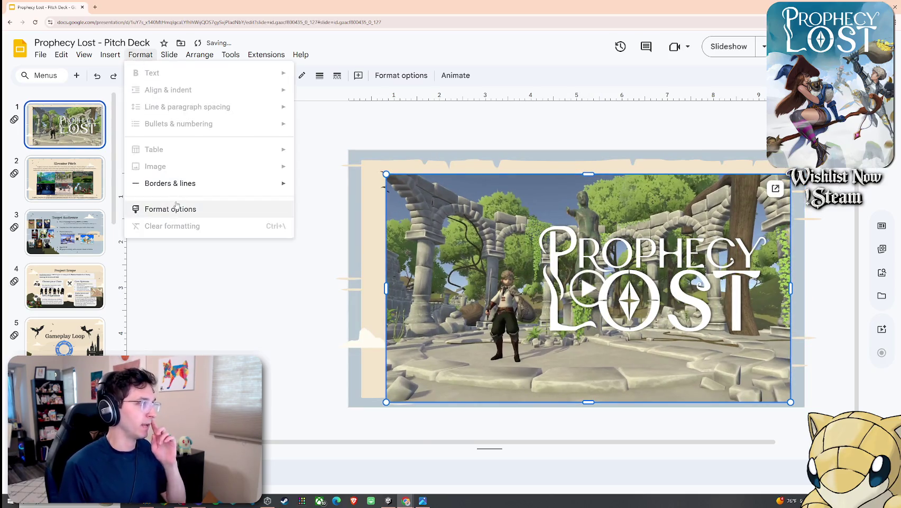
pyautogui.click(176, 208)
pyautogui.click(764, 437)
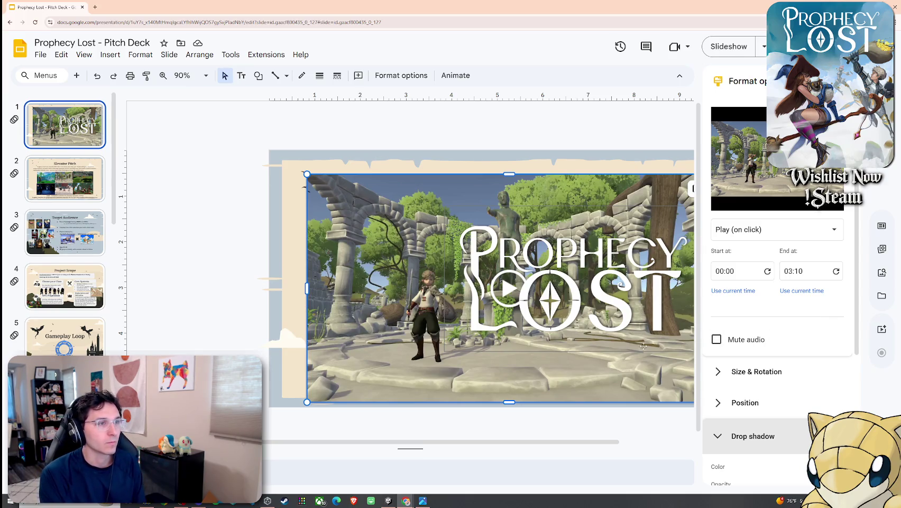
# Nudge the video up-left and shrink it to fit inside the parchment frame
pyautogui.moveTo(423, 266); pyautogui.dragTo(406, 260)
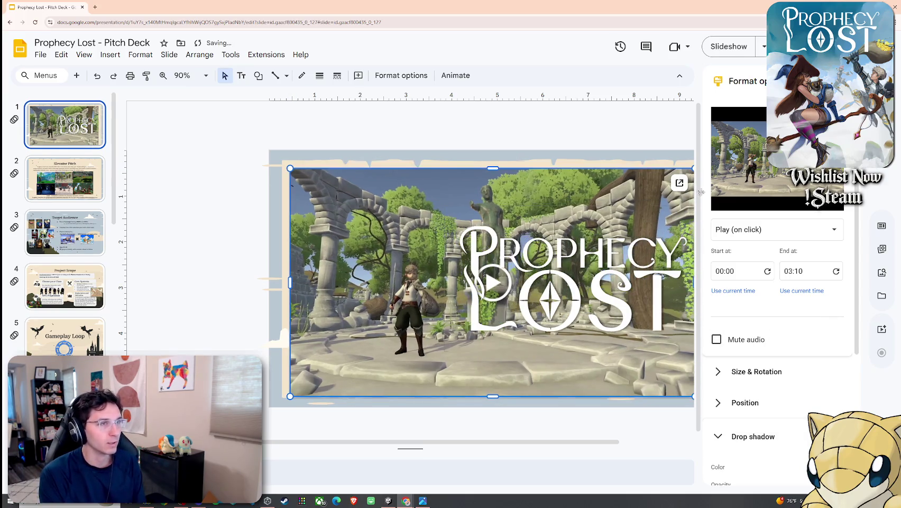
pyautogui.moveTo(700, 192); pyautogui.dragTo(765, 409)
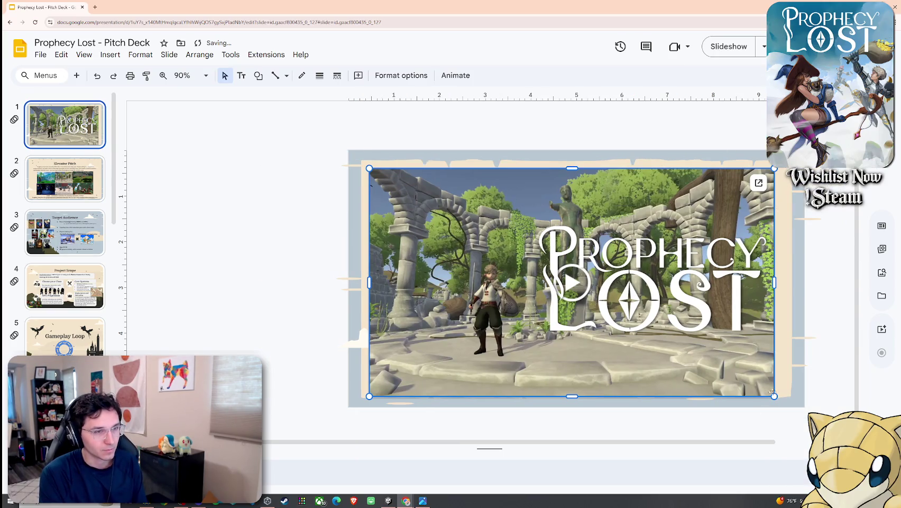
pyautogui.moveTo(774, 392)
pyautogui.mouseDown()
pyautogui.moveTo(739, 384)
pyautogui.moveTo(753, 328)
pyautogui.mouseUp()
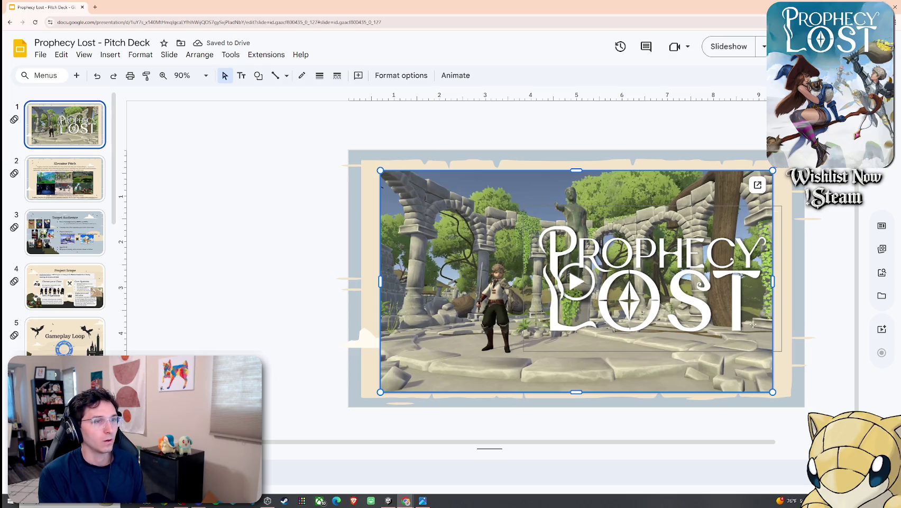
pyautogui.click(794, 336)
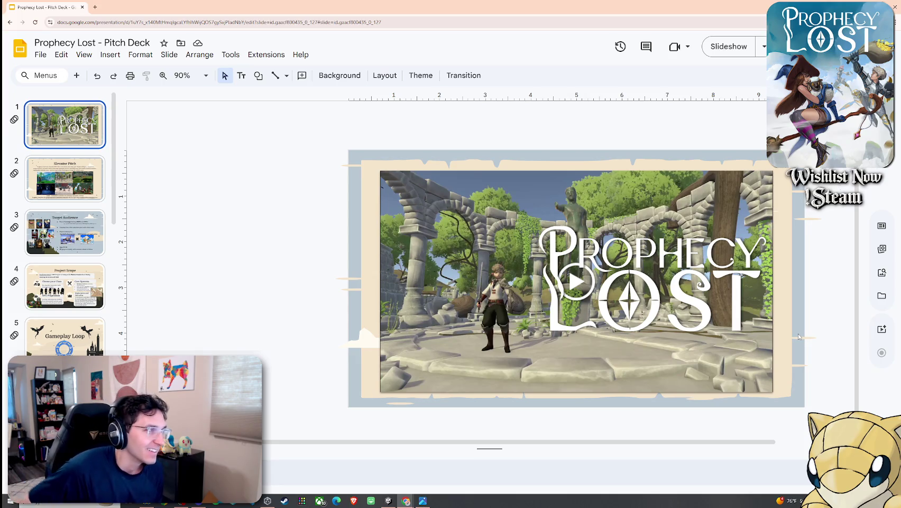
# Move the title video slightly up-left and enlarge it to fill the frame
pyautogui.click(597, 283)
pyautogui.click(679, 272)
pyautogui.click(794, 252)
pyautogui.click(485, 203)
pyautogui.rightClick(486, 203)
pyautogui.moveTo(535, 334)
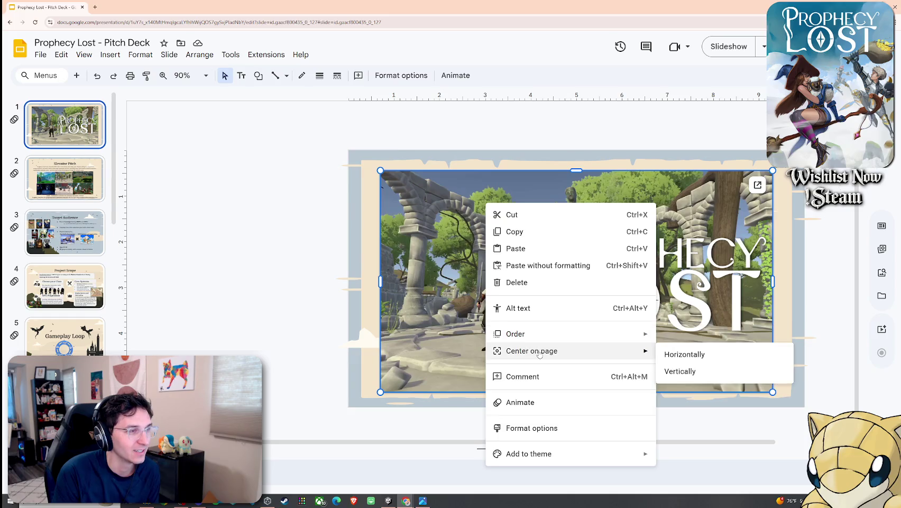
pyautogui.click(424, 274)
pyautogui.moveTo(424, 274); pyautogui.dragTo(415, 267)
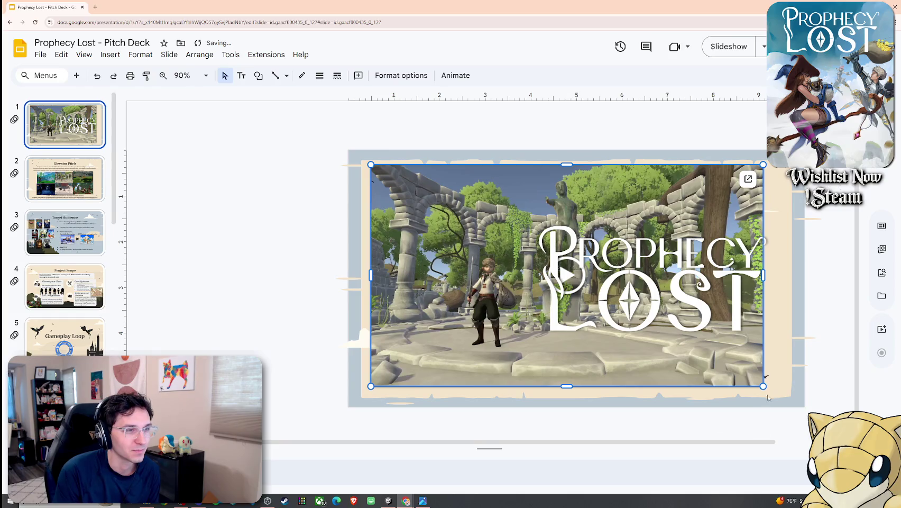
pyautogui.moveTo(764, 386)
pyautogui.mouseDown()
pyautogui.moveTo(780, 394)
pyautogui.moveTo(741, 374)
pyautogui.mouseUp()
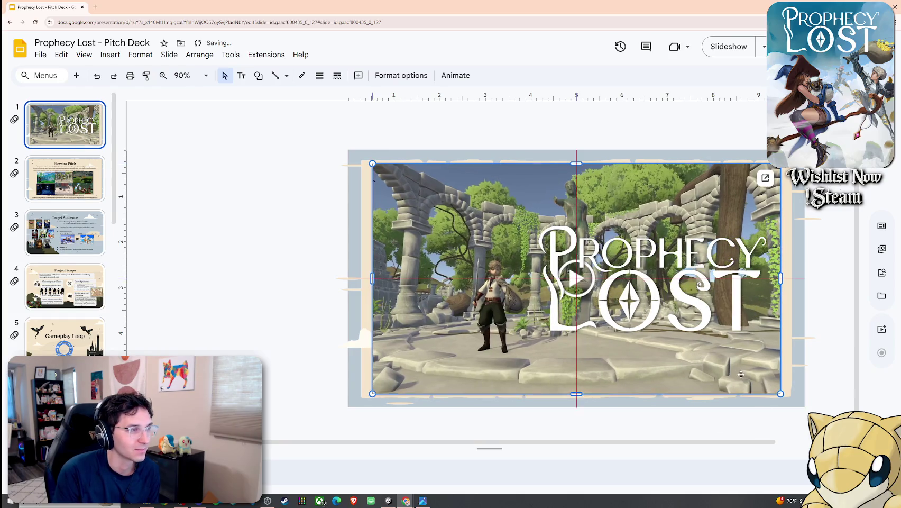
# Shrink the video slightly so its edges sit evenly inside the torn-paper frame
pyautogui.click(577, 290)
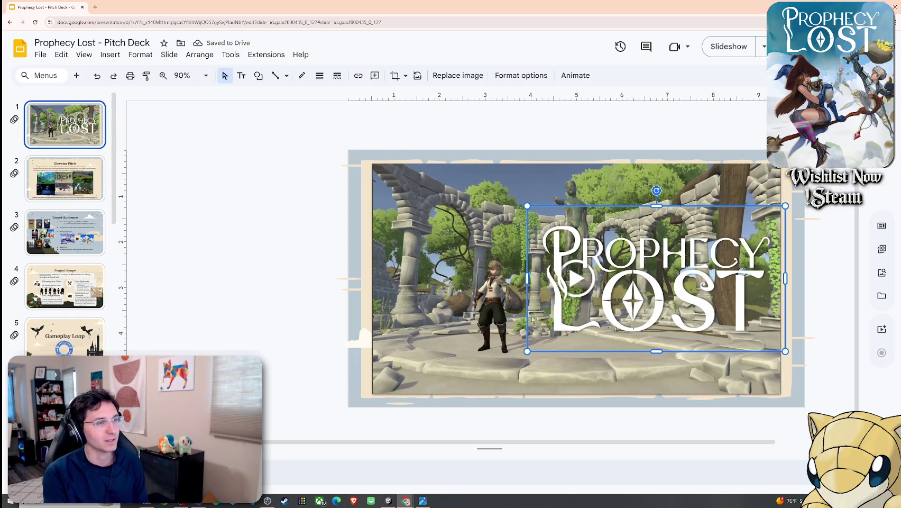
pyautogui.click(350, 325)
pyautogui.click(762, 386)
pyautogui.moveTo(781, 392)
pyautogui.mouseDown()
pyautogui.moveTo(748, 388)
pyautogui.moveTo(748, 380)
pyautogui.mouseUp()
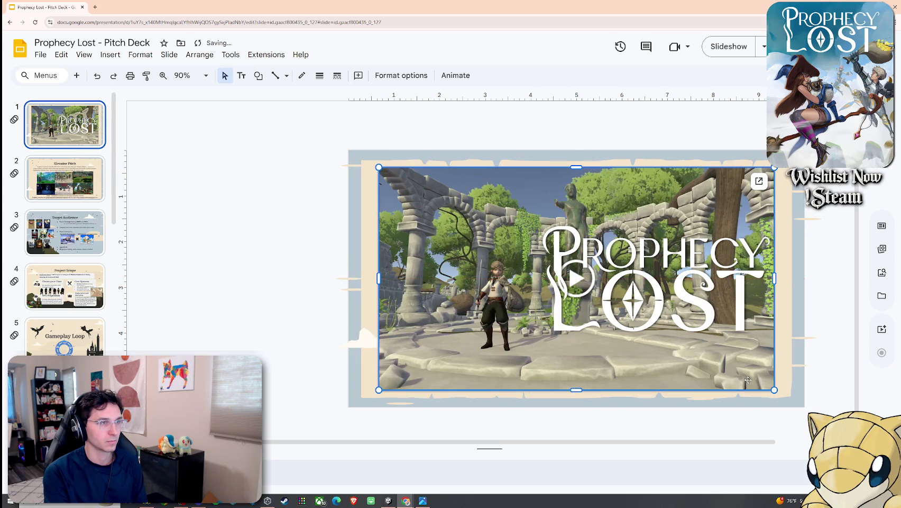
pyautogui.click(338, 332)
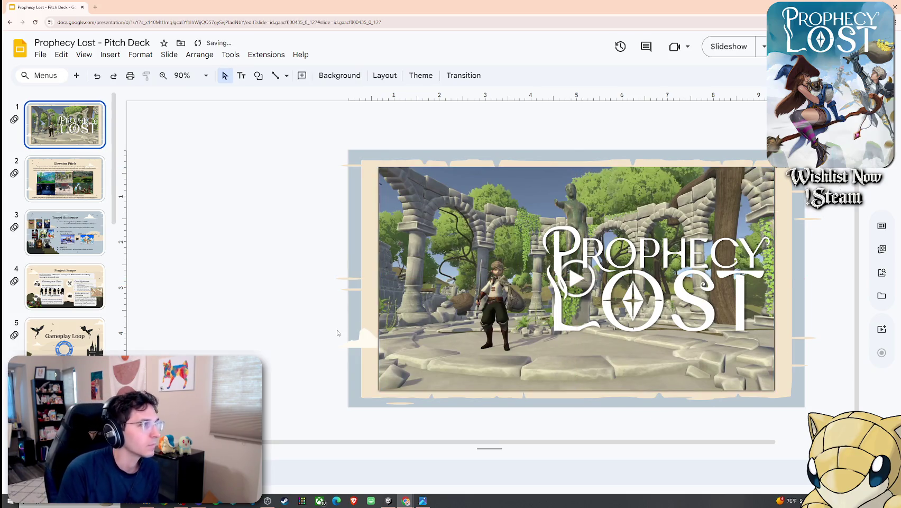
pyautogui.press('Tab')
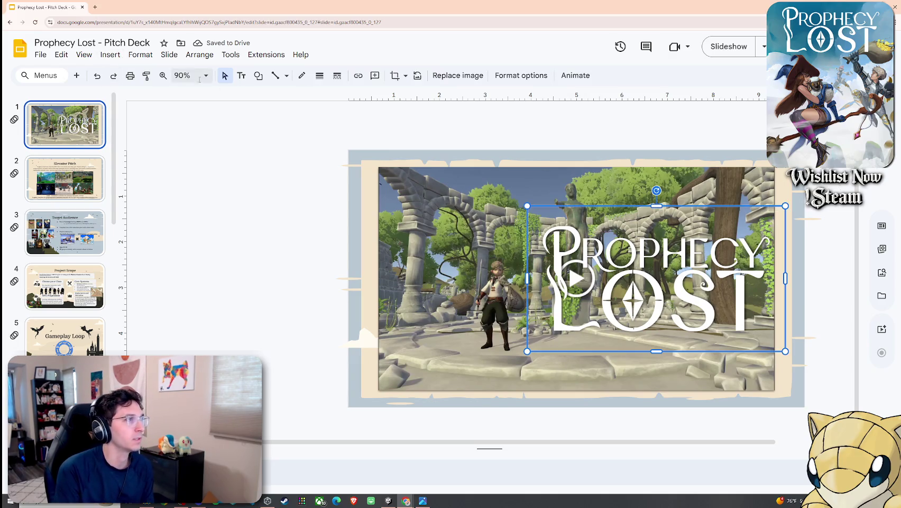
# Review the title slide's Cube transition in the Motion panel, then present and play the video
pyautogui.click(110, 55)
pyautogui.click(175, 297)
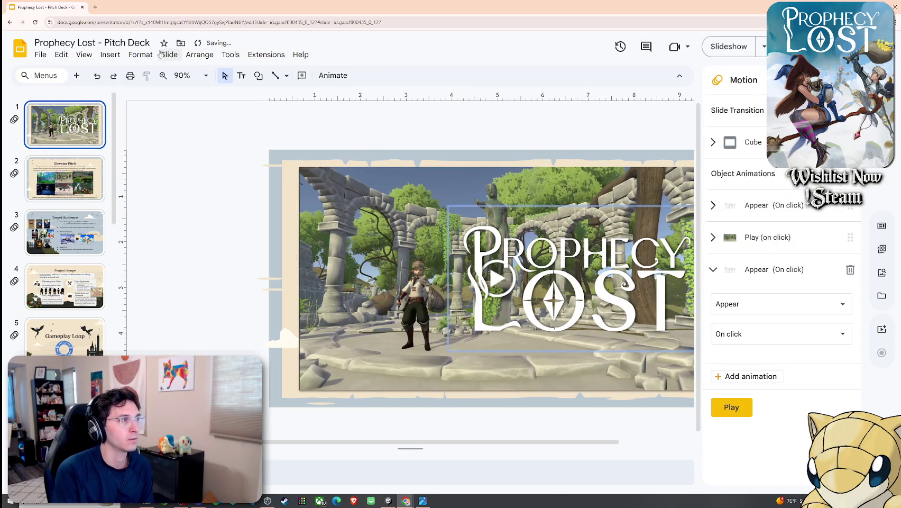
pyautogui.click(110, 55)
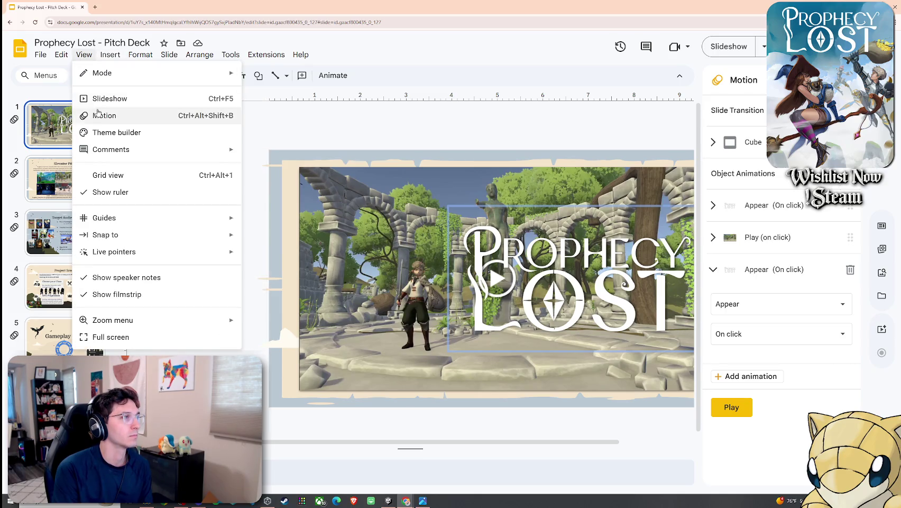
pyautogui.click(109, 99)
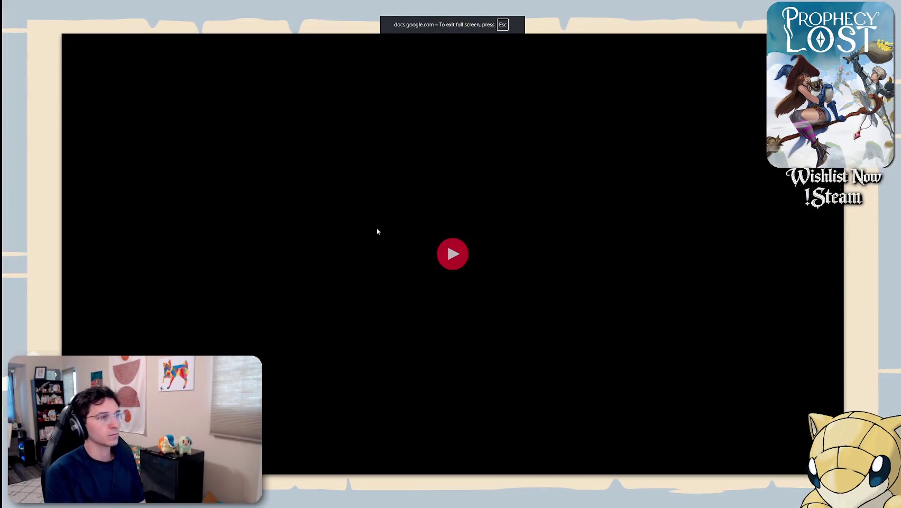
pyautogui.click(377, 231)
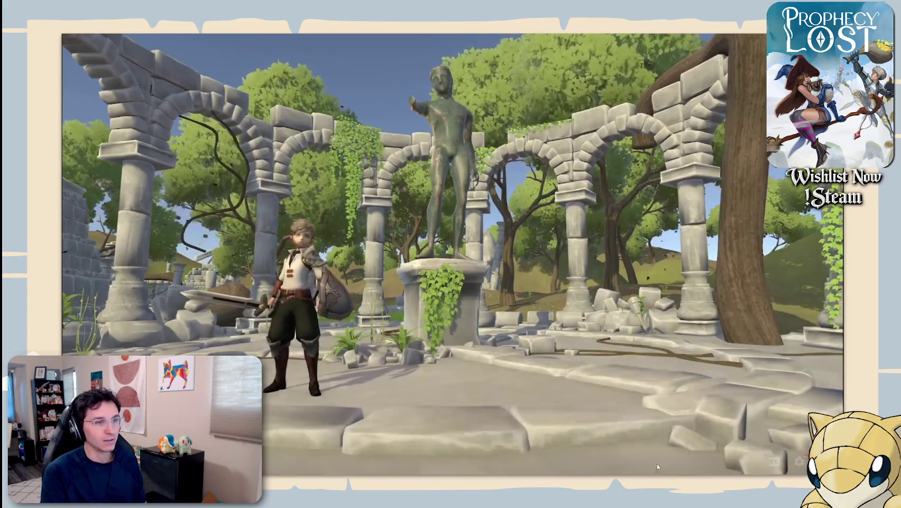
# Set the playing title video's quality to 1080p and pause it
pyautogui.click(799, 461)
pyautogui.click(800, 427)
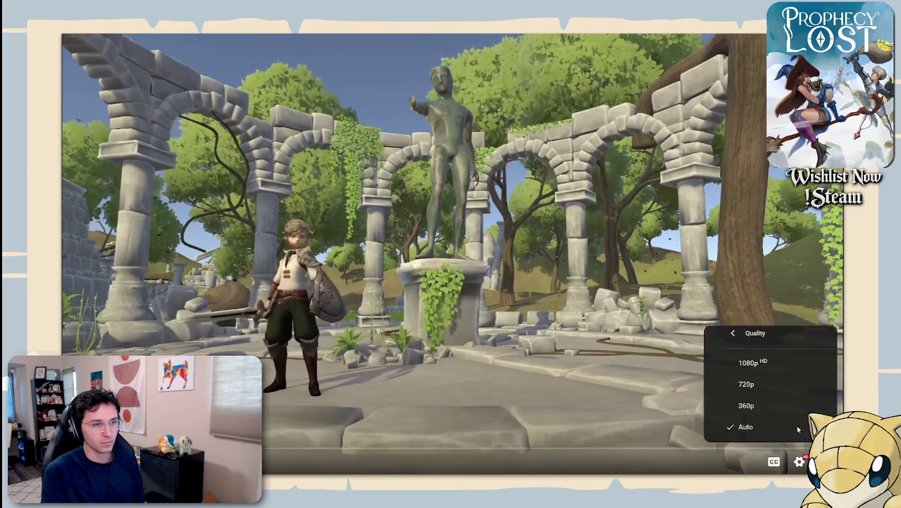
pyautogui.click(828, 356)
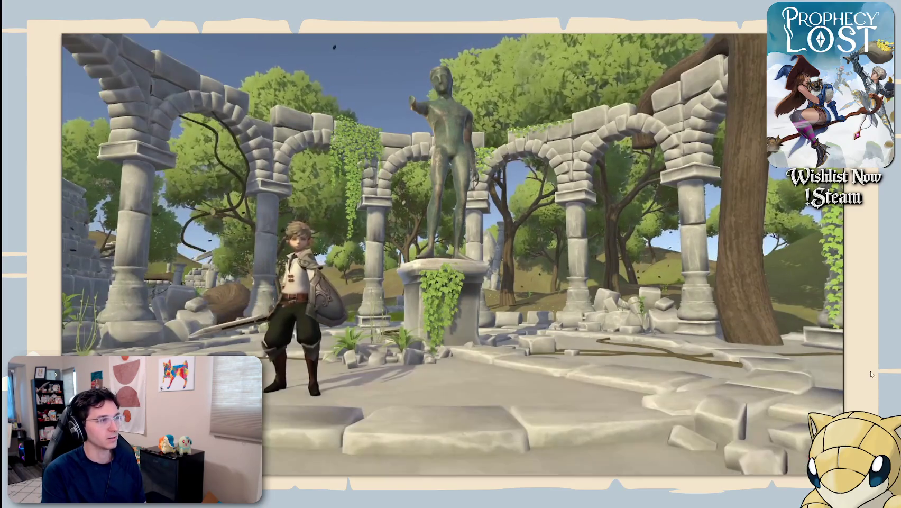
pyautogui.click(527, 373)
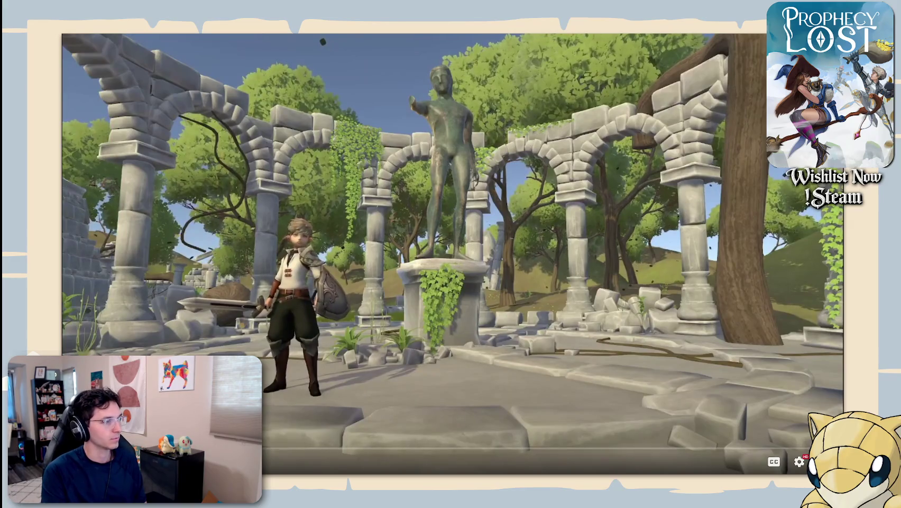
# Toggle the video fullscreen, advance to the Elevator Pitch slide, and exit the slideshow
pyautogui.press('f')
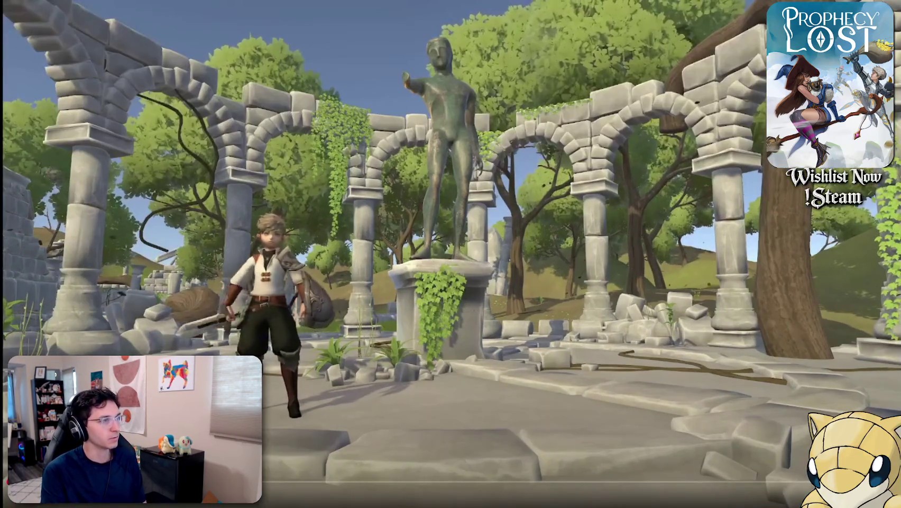
pyautogui.press('Escape')
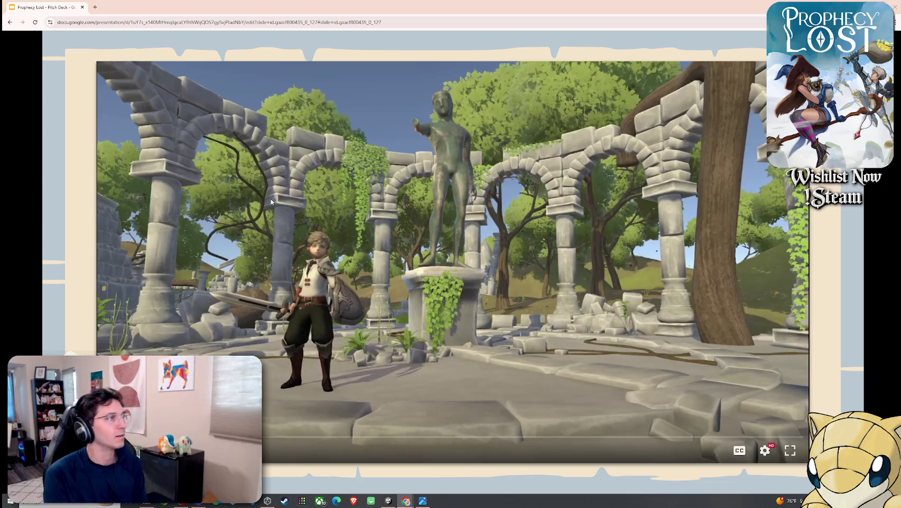
pyautogui.moveTo(451, 261)
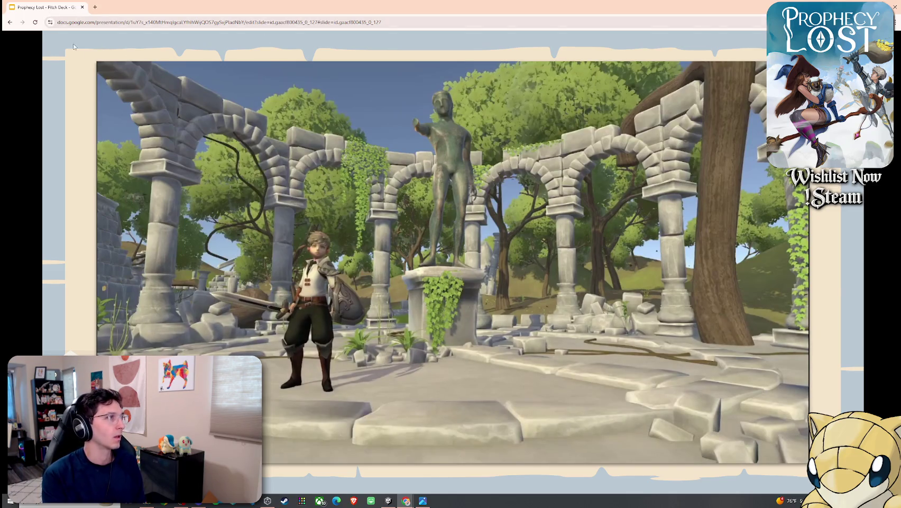
pyautogui.press('Right')
pyautogui.press('Escape')
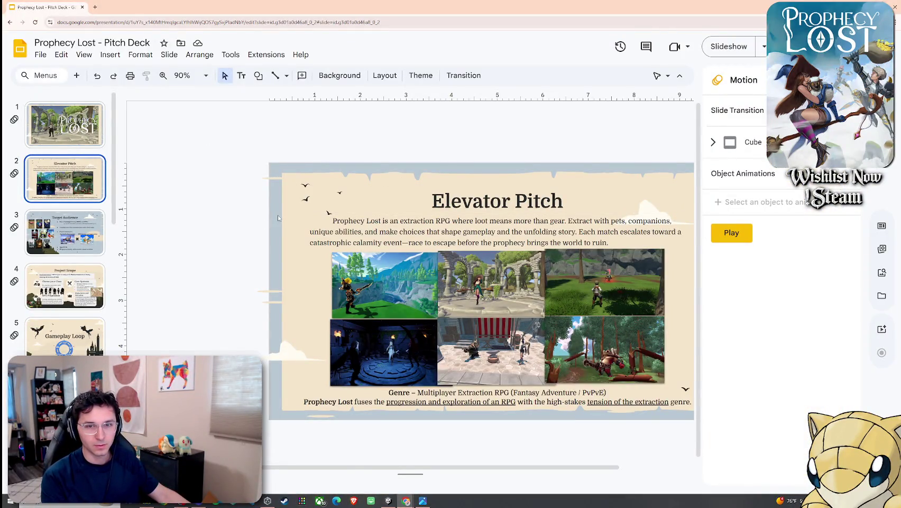
# On the title slide, browse the YouTube and Google Drive video choices without inserting anything
pyautogui.click(67, 142)
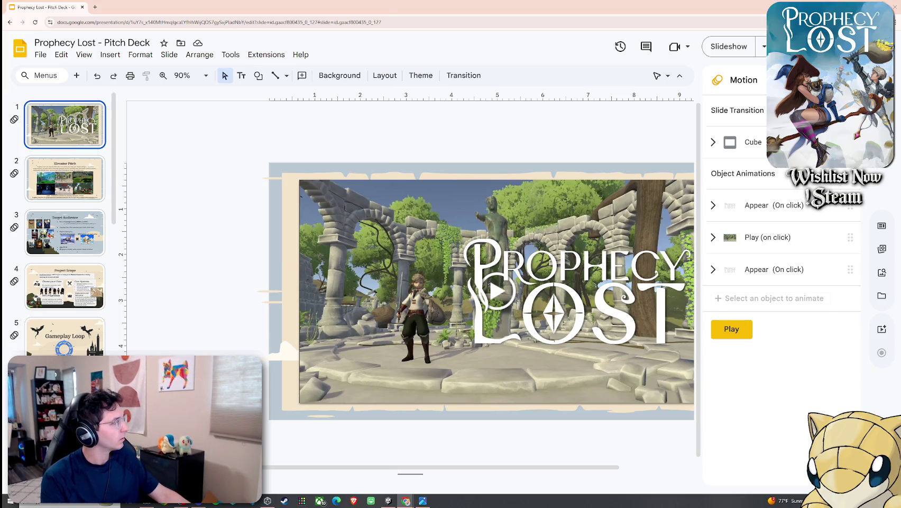
pyautogui.click(119, 56)
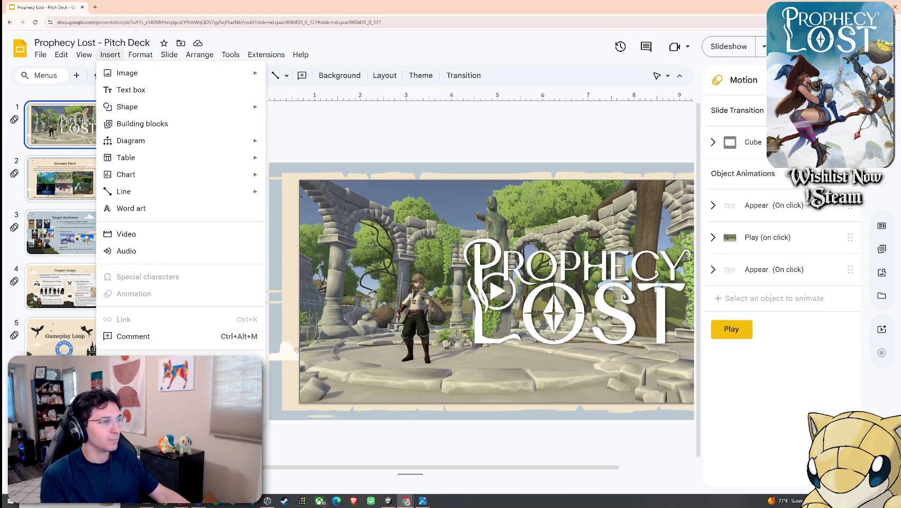
pyautogui.click(127, 234)
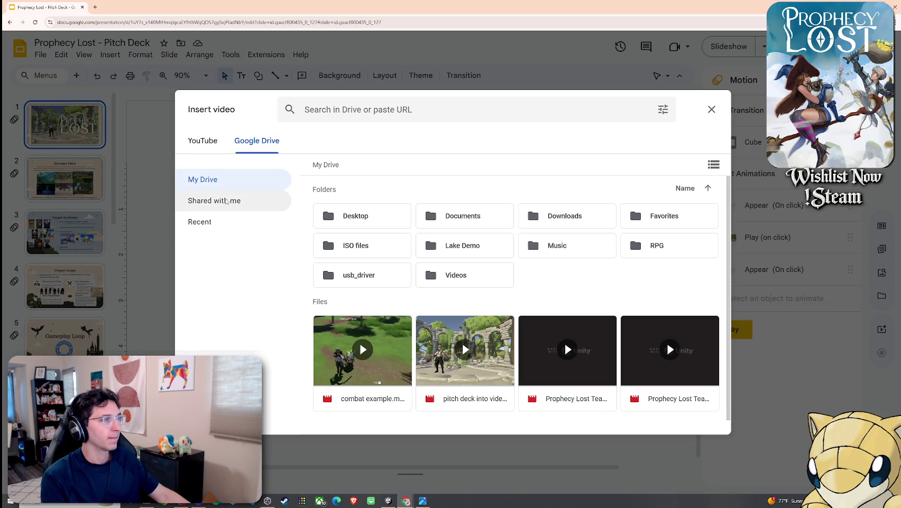
pyautogui.click(203, 140)
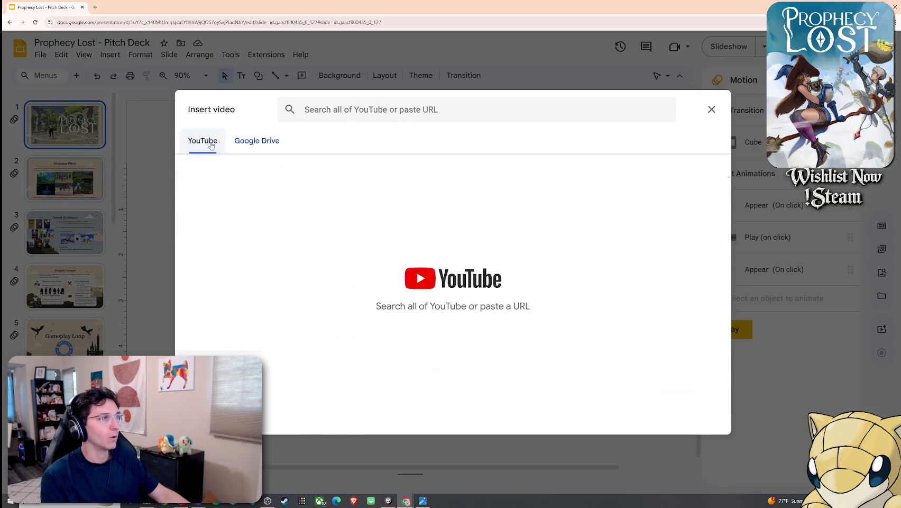
pyautogui.click(264, 141)
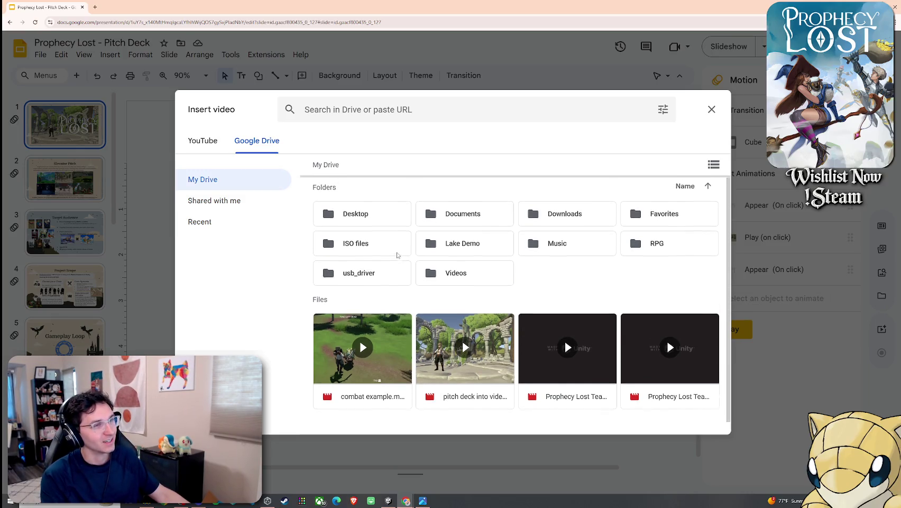
pyautogui.click(249, 201)
pyautogui.click(238, 222)
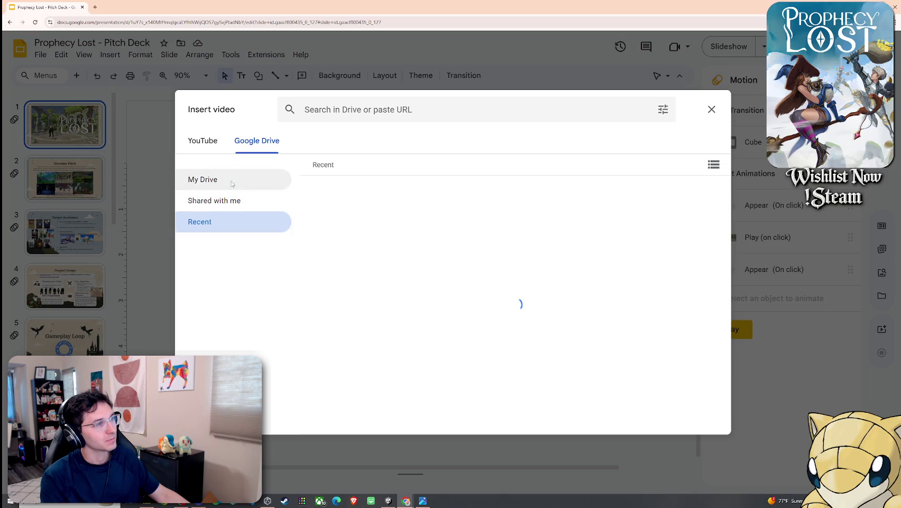
pyautogui.click(235, 182)
pyautogui.click(243, 204)
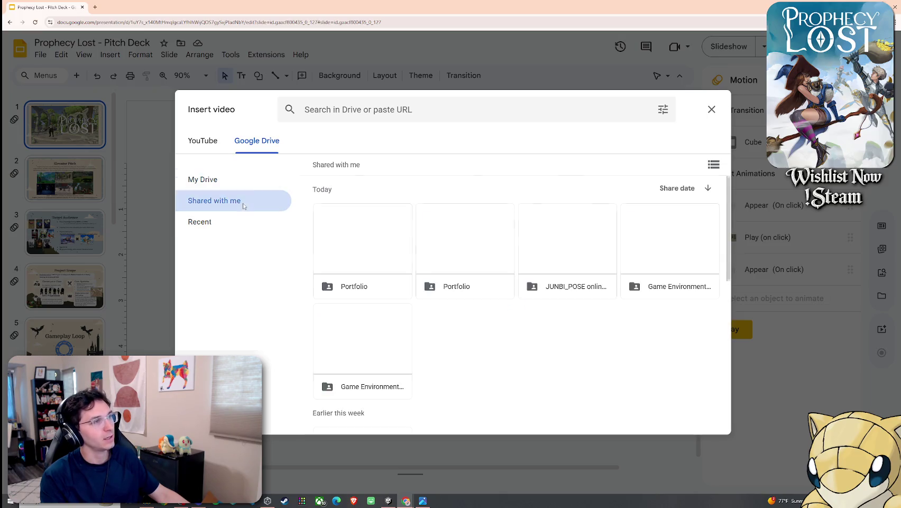
pyautogui.click(238, 180)
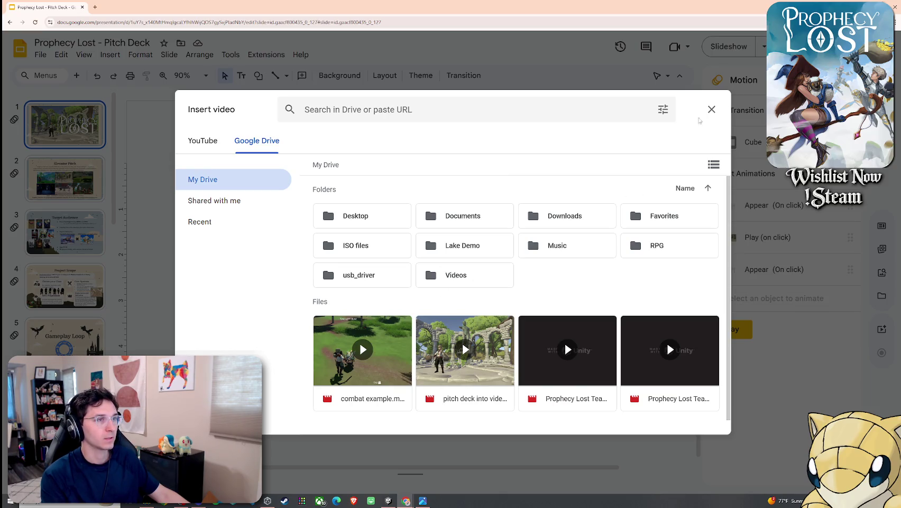
pyautogui.click(711, 108)
# Look through the audio picker and close it without adding any audio
pyautogui.click(433, 163)
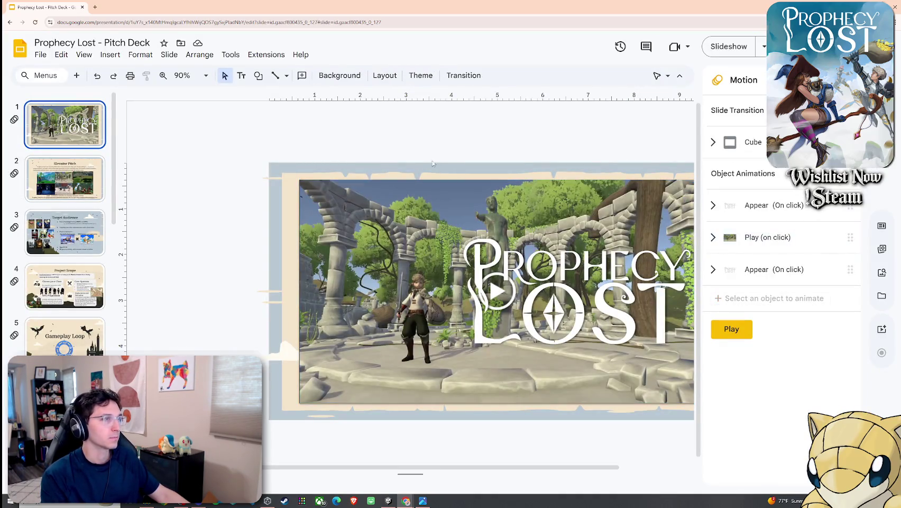
pyautogui.click(65, 59)
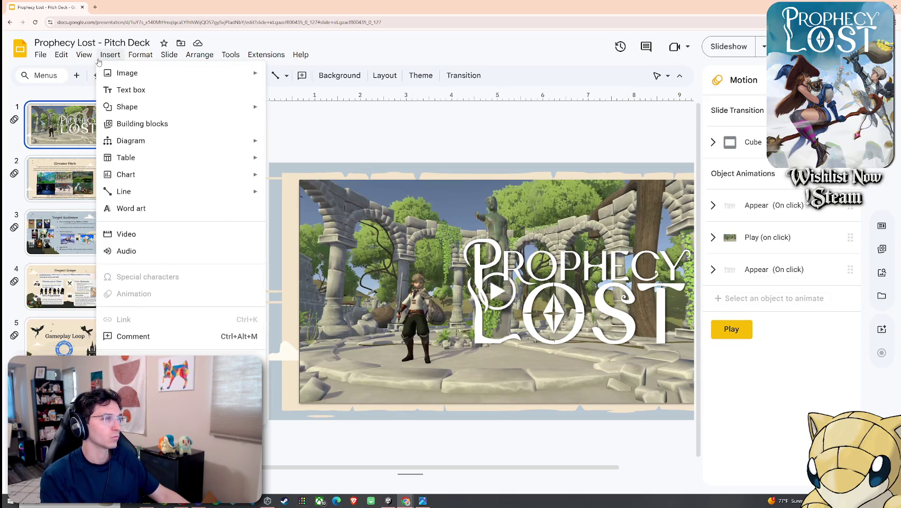
pyautogui.click(129, 251)
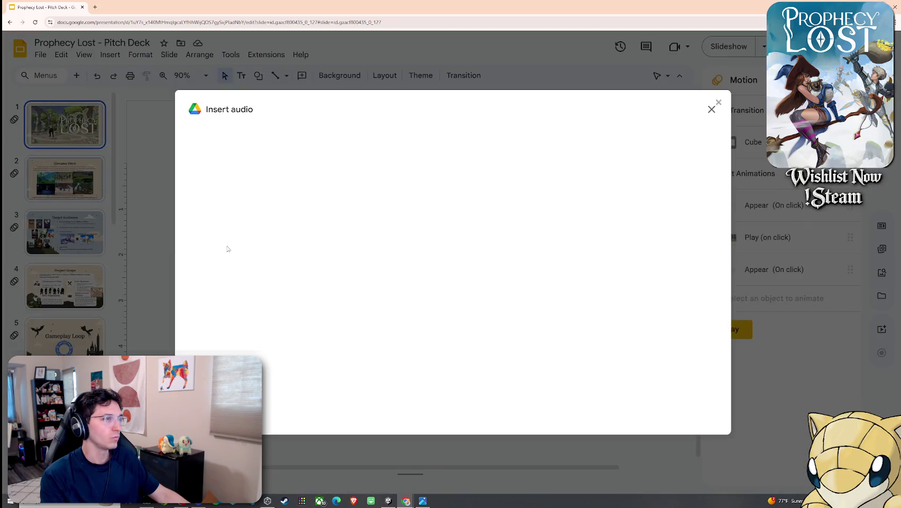
pyautogui.click(712, 110)
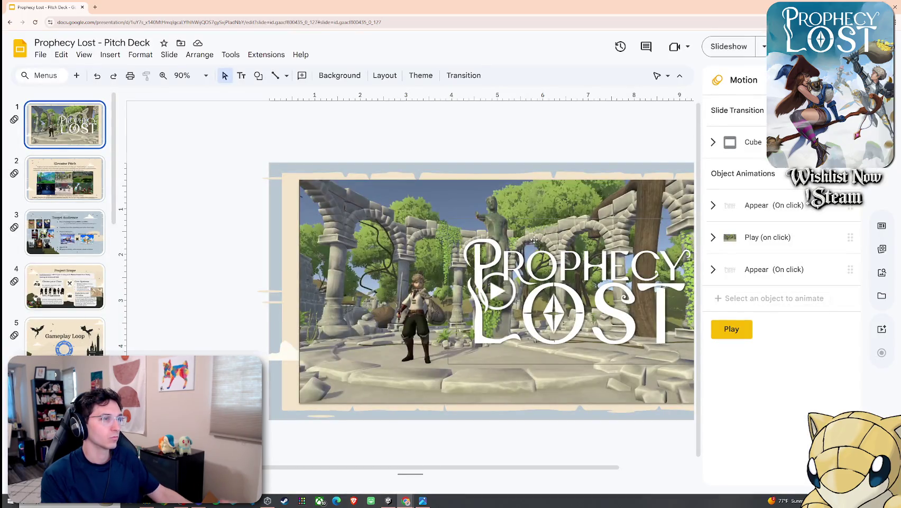
pyautogui.scroll(-4, 64, 222)
# Jump to the deck's end and back to the title slide, then close the Motion panel
pyautogui.scroll(-5, 65, 222)
pyautogui.scroll(-2, 64, 222)
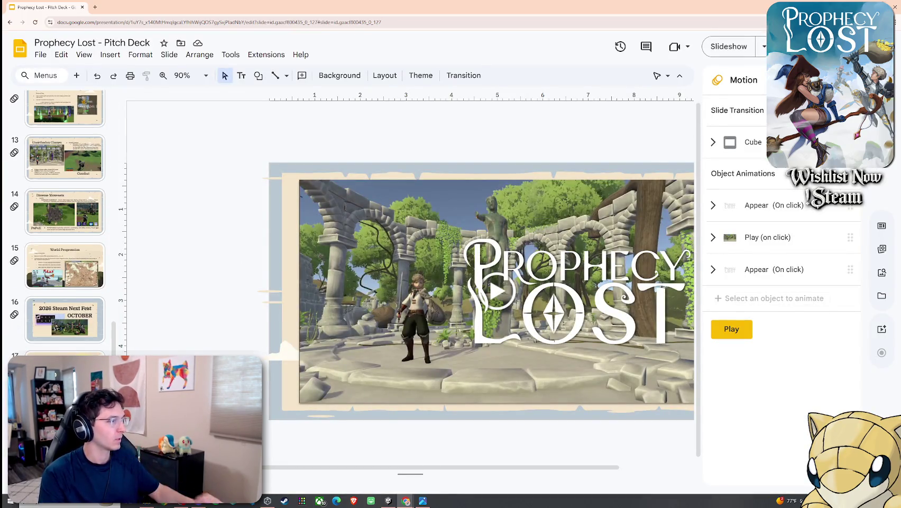
pyautogui.press('End')
pyautogui.press('Home')
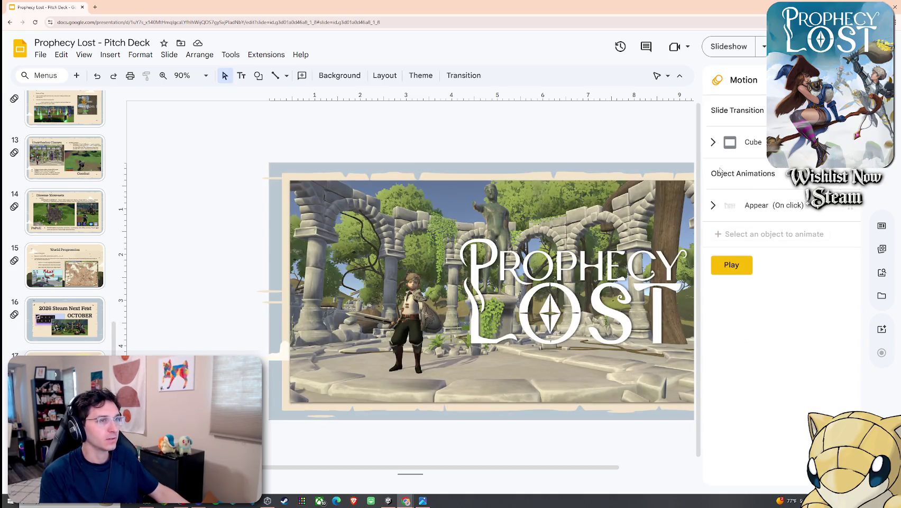
pyautogui.click(851, 80)
pyautogui.click(84, 55)
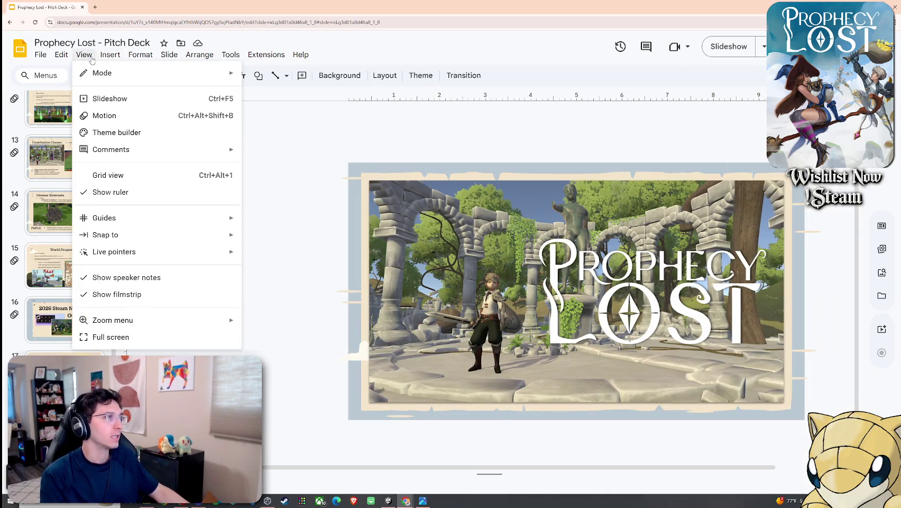
# Run the slideshow, reveal the Prophecy Lost title on click, and check the Cube transitions
pyautogui.click(108, 99)
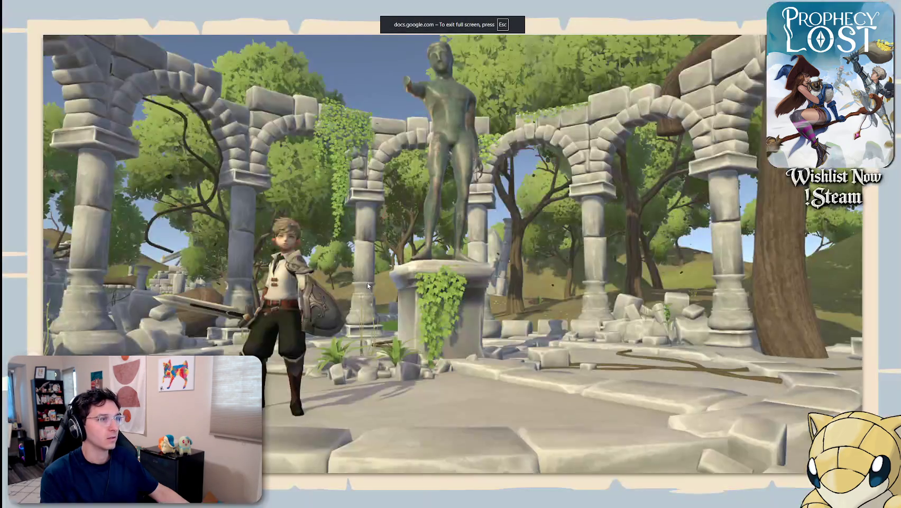
pyautogui.click(412, 304)
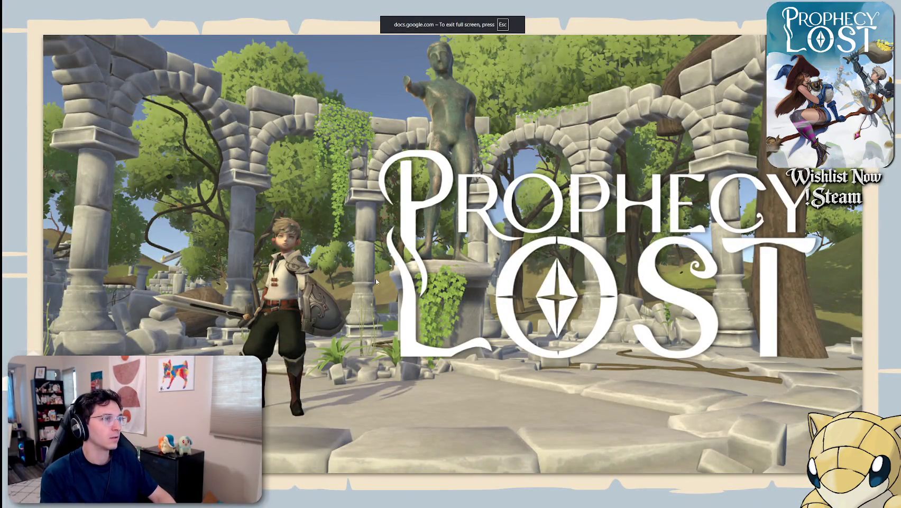
pyautogui.press('Left')
pyautogui.press('Left')
pyautogui.press('Right')
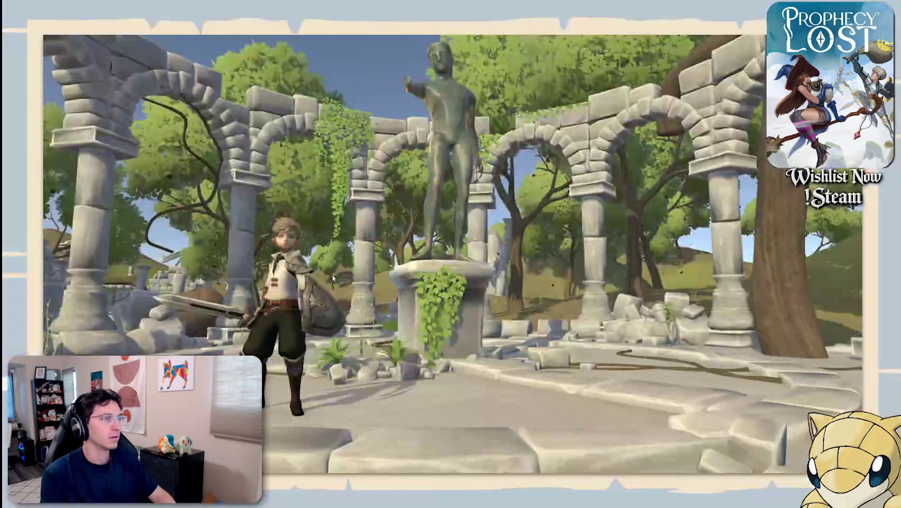
pyautogui.press('Right')
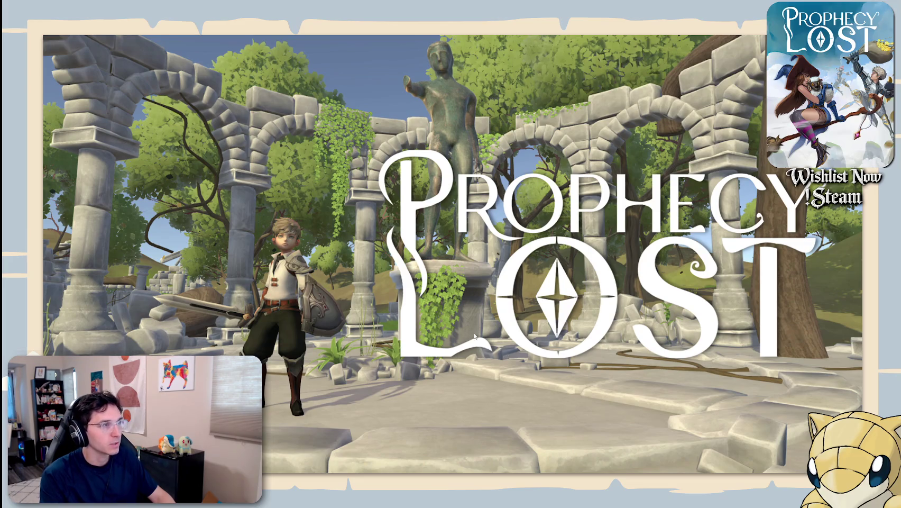
pyautogui.press('Escape')
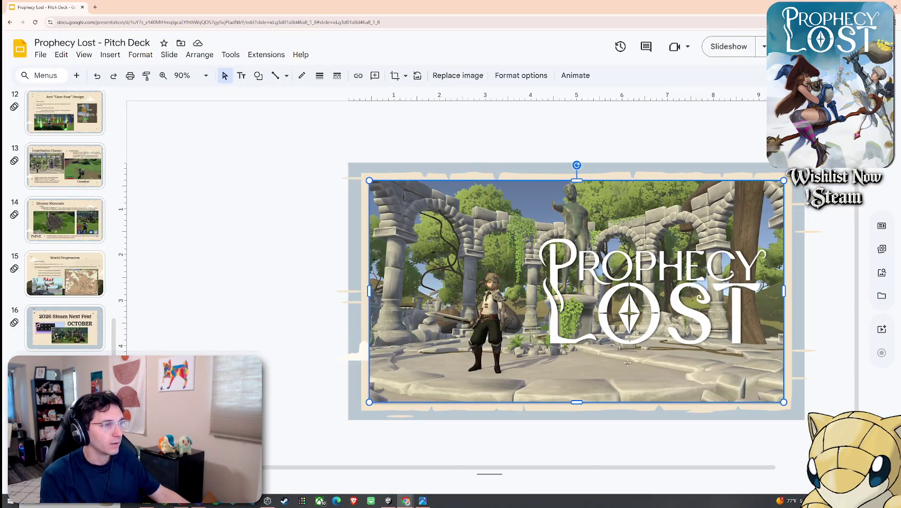
# Shrink the ruins picture from its corner and reposition it inside the parchment frame
pyautogui.moveTo(784, 403); pyautogui.dragTo(739, 379)
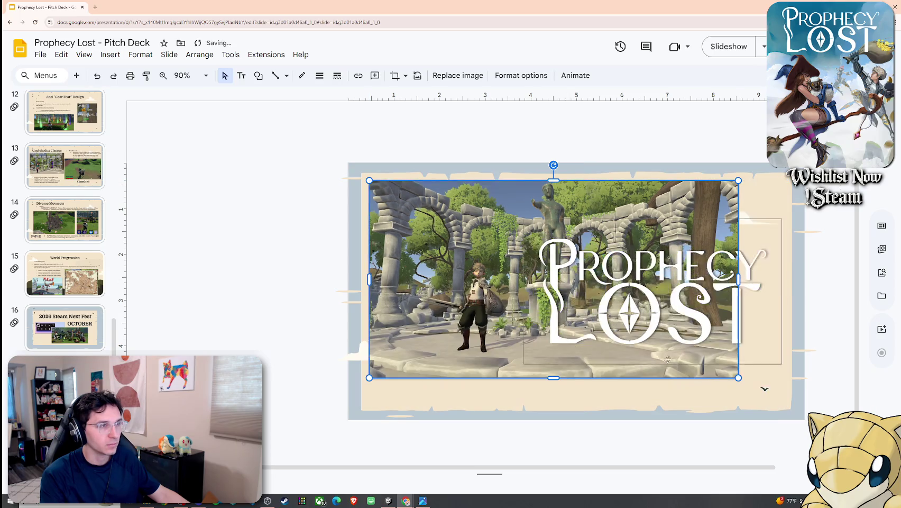
pyautogui.moveTo(658, 354); pyautogui.dragTo(690, 369)
pyautogui.hotkey('ctrl', 'z')
pyautogui.moveTo(534, 304); pyautogui.dragTo(564, 324)
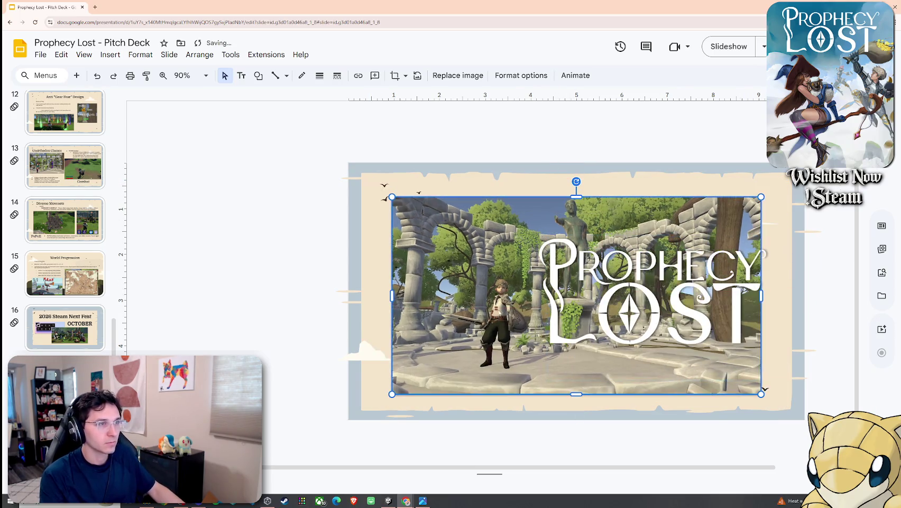
pyautogui.moveTo(502, 313); pyautogui.dragTo(499, 308)
# Shrink the Prophecy Lost logo, centre the ruins picture, and start the slideshow
pyautogui.click(554, 251)
pyautogui.moveTo(524, 218); pyautogui.dragTo(560, 233)
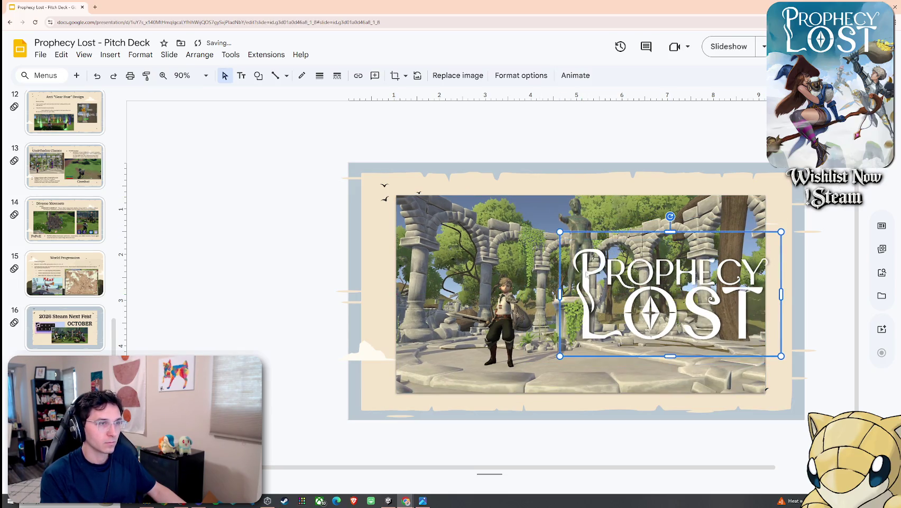
pyautogui.click(497, 278)
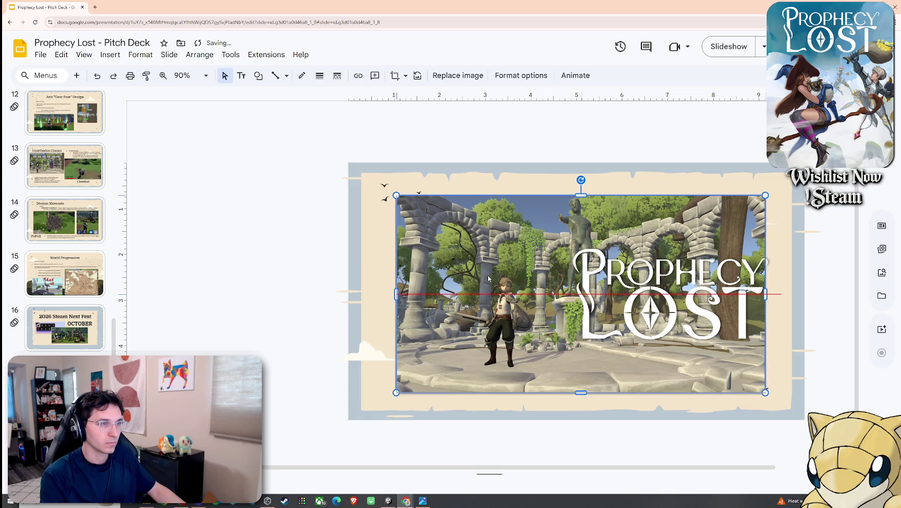
pyautogui.moveTo(492, 277); pyautogui.dragTo(487, 278)
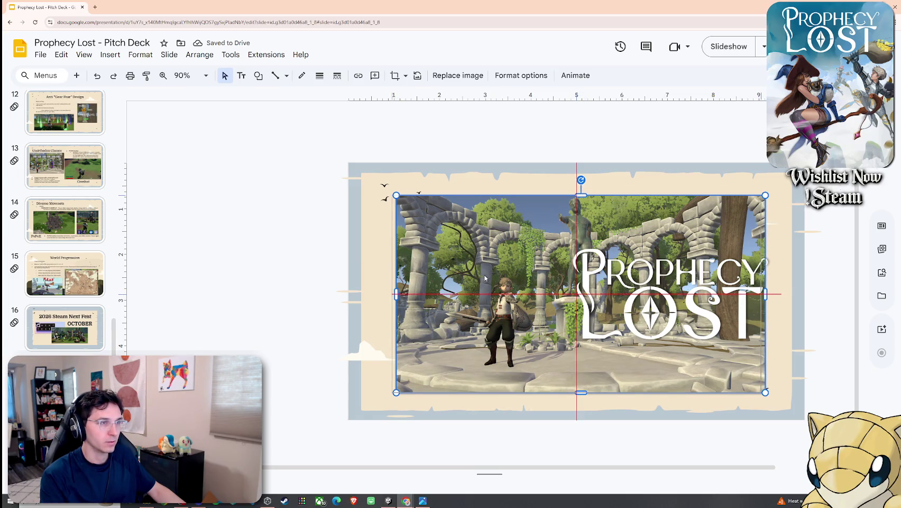
pyautogui.click(654, 293)
pyautogui.moveTo(654, 293); pyautogui.dragTo(648, 292)
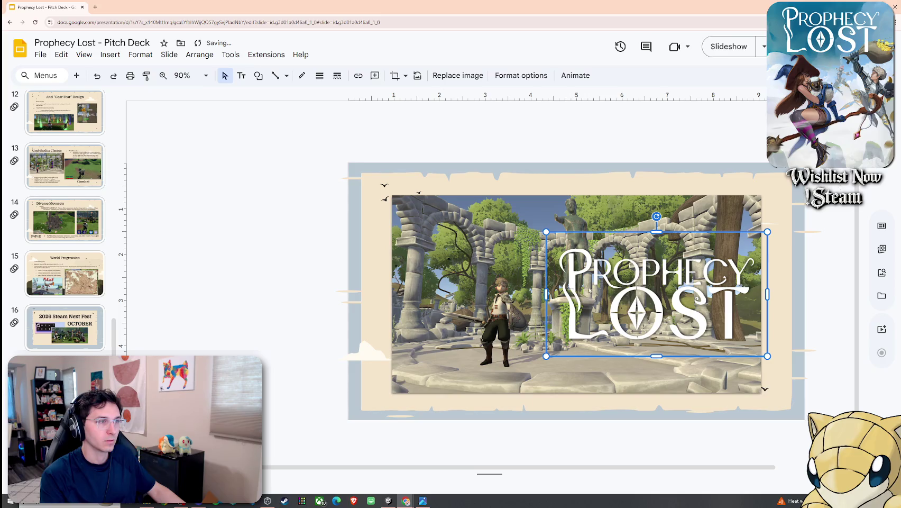
pyautogui.click(376, 258)
pyautogui.click(110, 54)
pyautogui.moveTo(84, 55)
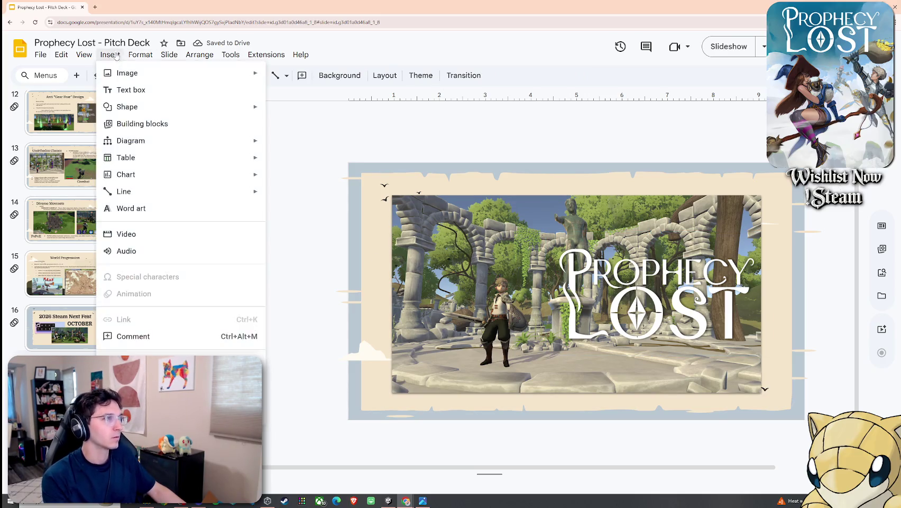
pyautogui.click(119, 98)
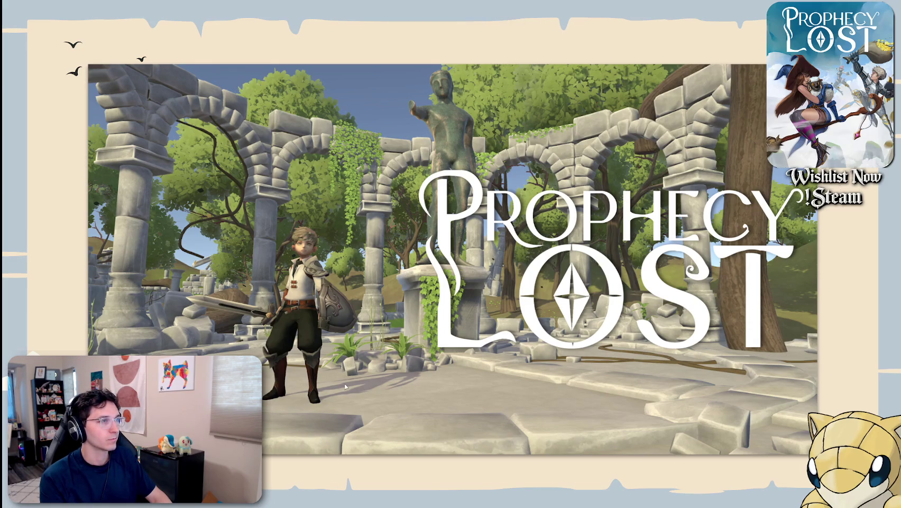
# Shrink slide 1's video and move it inside the parchment border, then minimize Chrome
pyautogui.press('Escape')
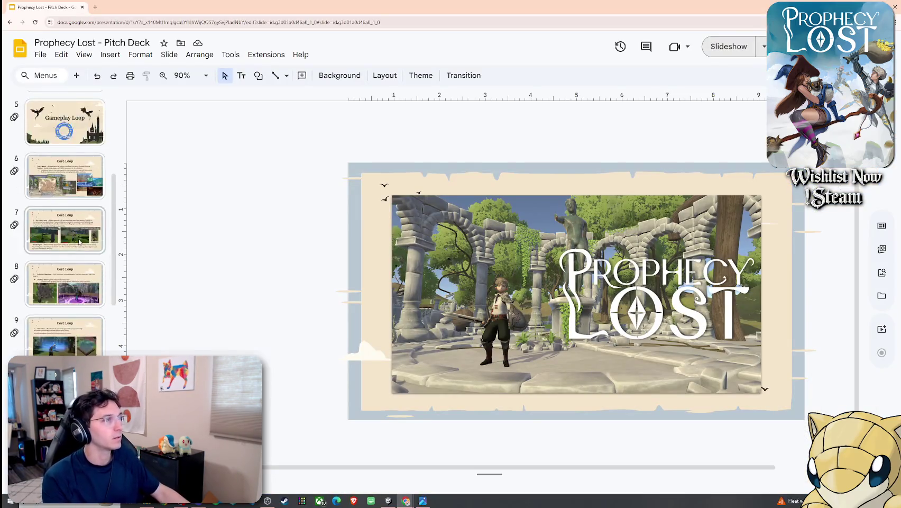
pyautogui.click(381, 200)
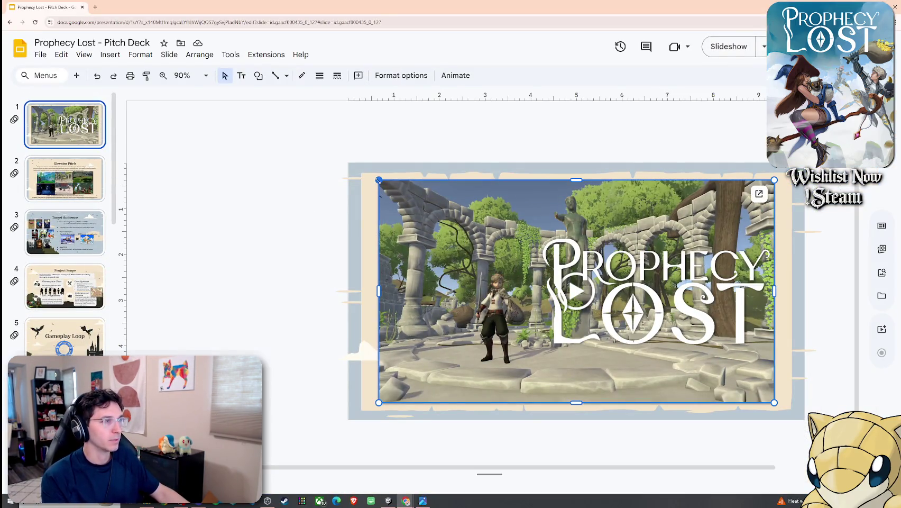
pyautogui.moveTo(378, 180); pyautogui.dragTo(484, 239)
pyautogui.moveTo(528, 314); pyautogui.dragTo(468, 278)
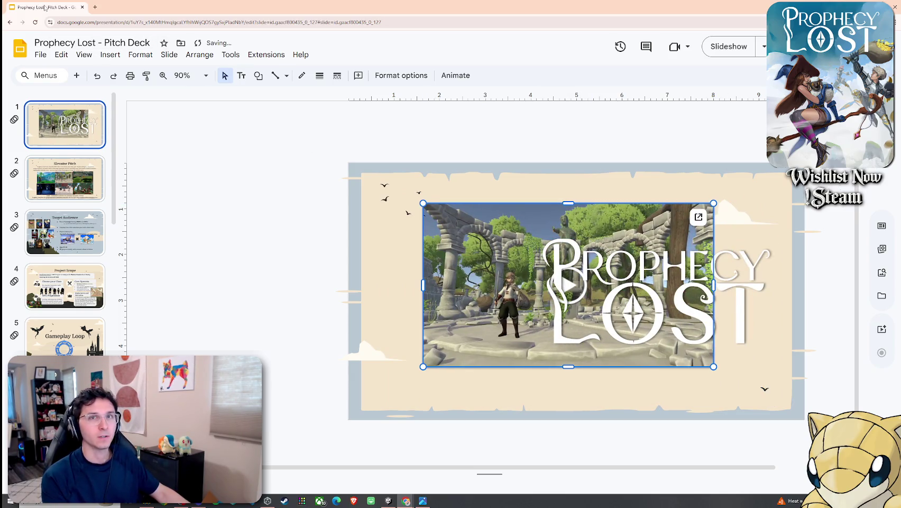
pyautogui.press('super+d')
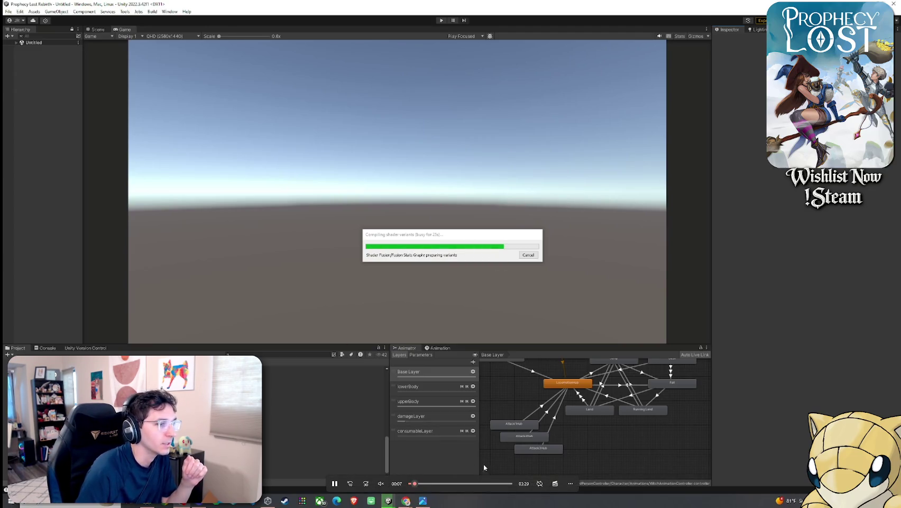
# Close the Unity shader-compiling clip in Windows Media Player and switch back to the Chrome pitch deck
pyautogui.click(570, 484)
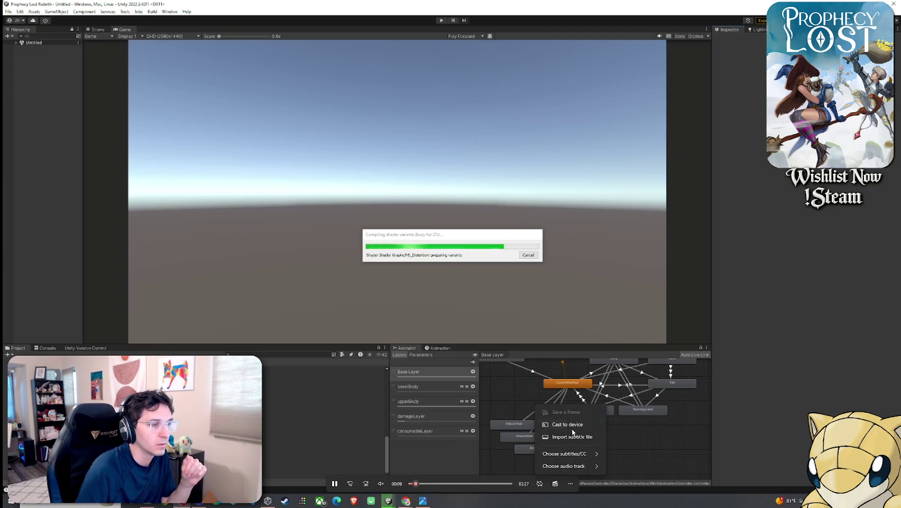
pyautogui.click(702, 218)
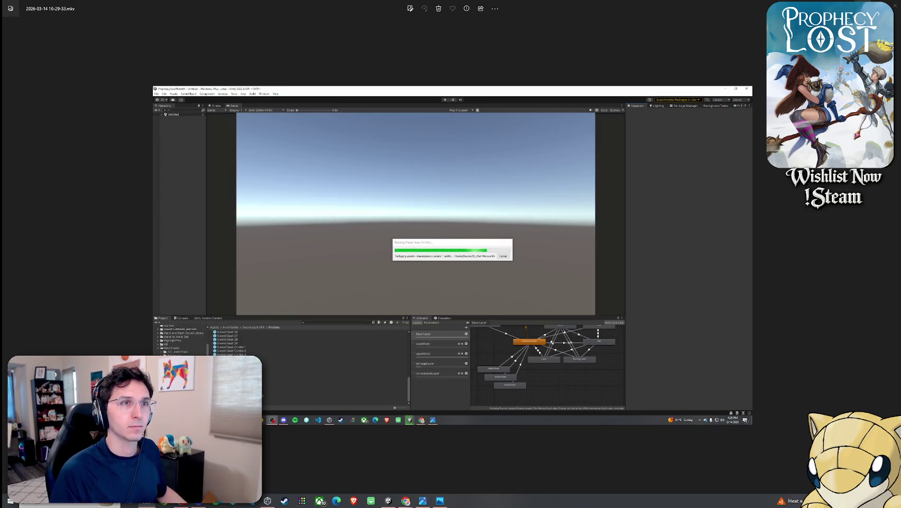
pyautogui.hotkey('alt', 'F4')
pyautogui.hotkey('alt', 'Tab')
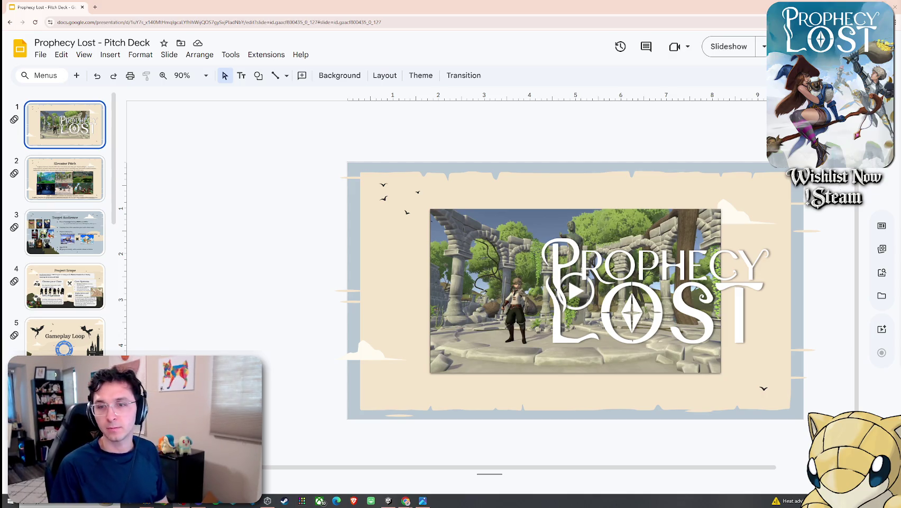
# Shrink the Prophecy Lost logo so it fits over the title video
pyautogui.click(584, 291)
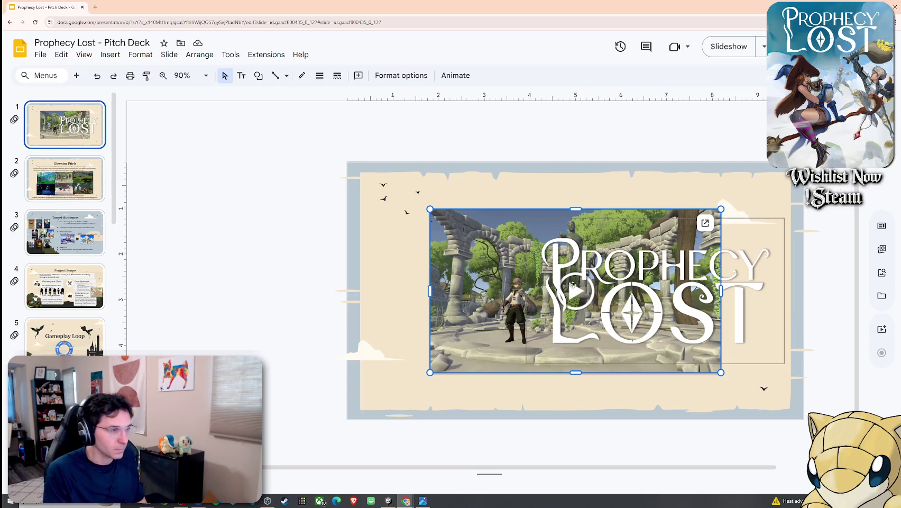
pyautogui.click(529, 247)
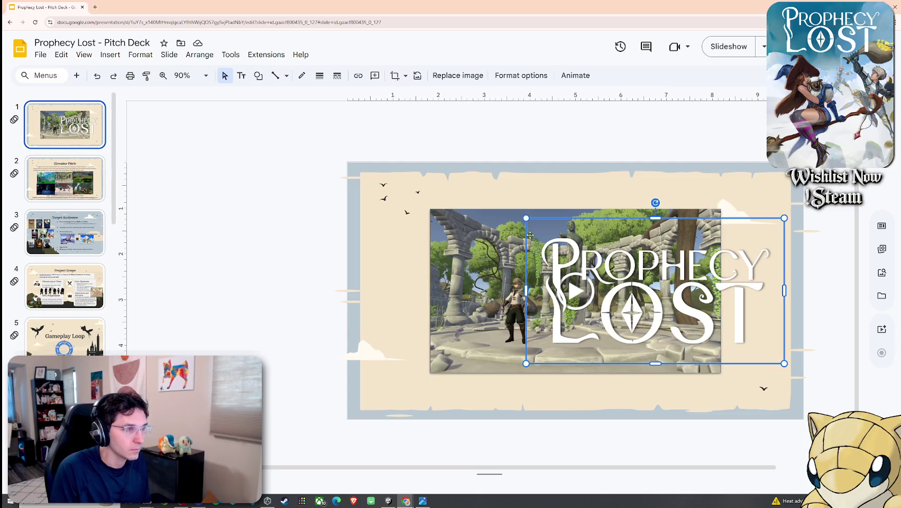
pyautogui.moveTo(631, 276)
pyautogui.mouseDown()
pyautogui.moveTo(594, 291)
pyautogui.moveTo(582, 285)
pyautogui.mouseUp()
# Centre the video horizontally on slide 1 and start the slideshow
pyautogui.click(512, 282)
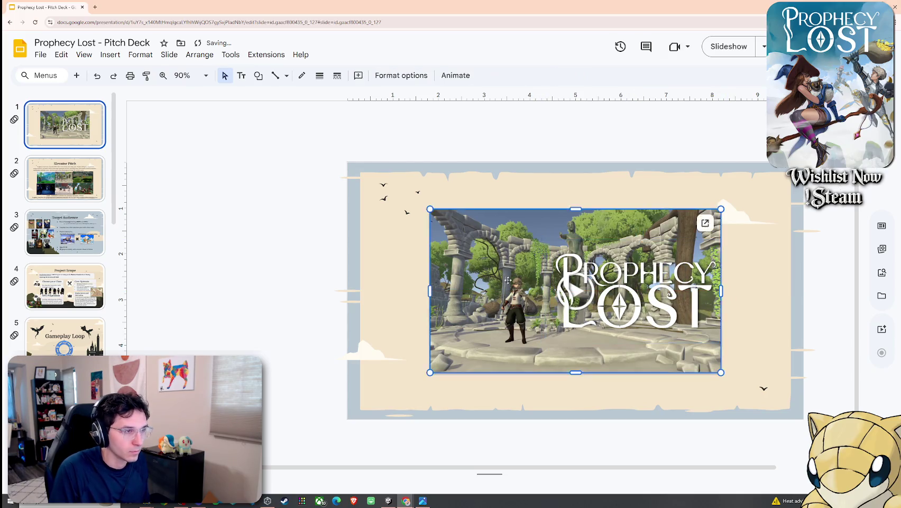
pyautogui.press('Right')
pyautogui.moveTo(512, 282)
pyautogui.mouseDown()
pyautogui.moveTo(523, 281)
pyautogui.moveTo(509, 283)
pyautogui.mouseUp()
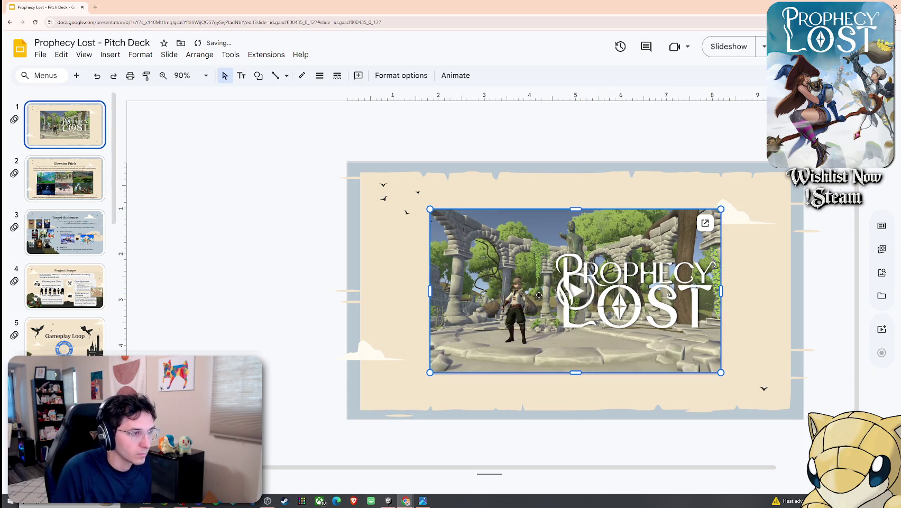
pyautogui.click(396, 244)
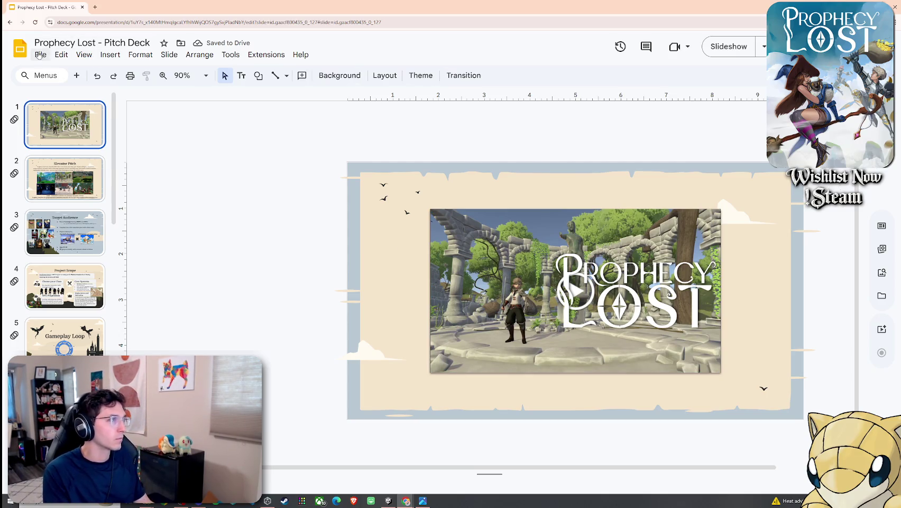
pyautogui.click(77, 56)
pyautogui.click(111, 97)
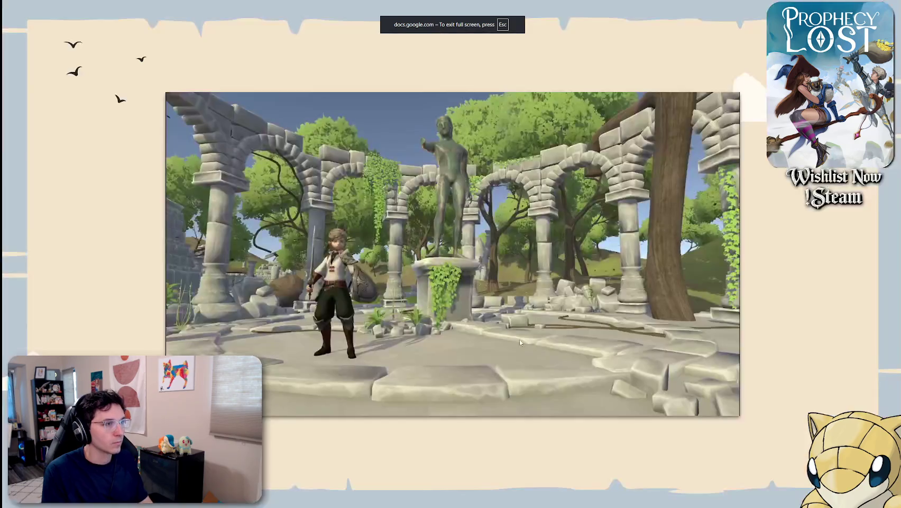
# Play the title video in the slideshow, advance to Elevator Pitch, and exit to the editor
pyautogui.click(452, 286)
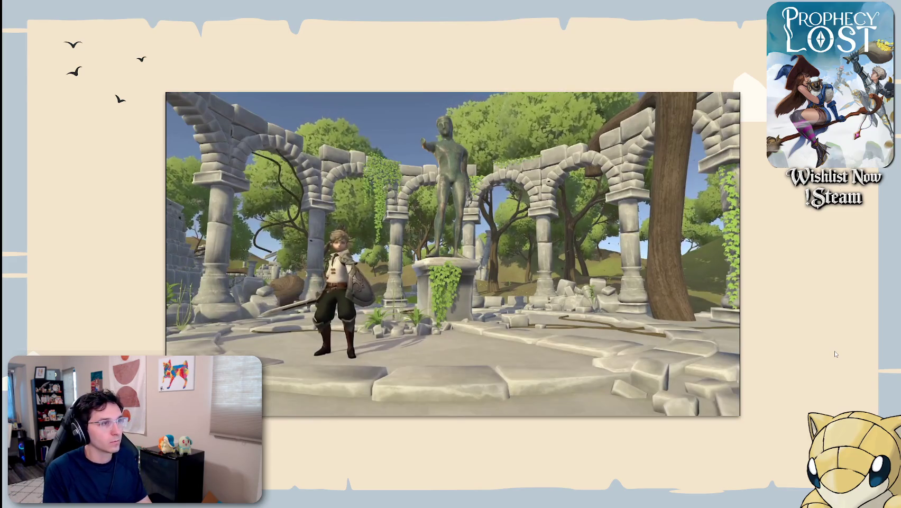
pyautogui.press('Right')
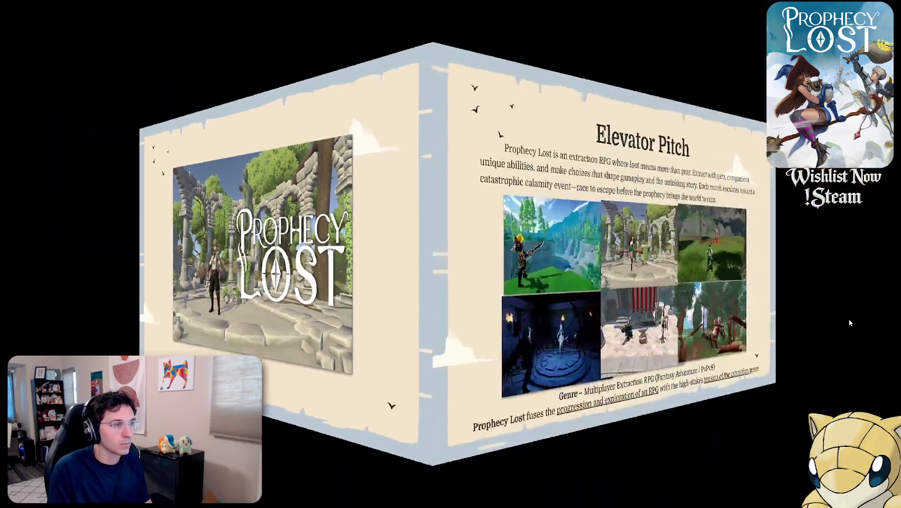
pyautogui.press('Left')
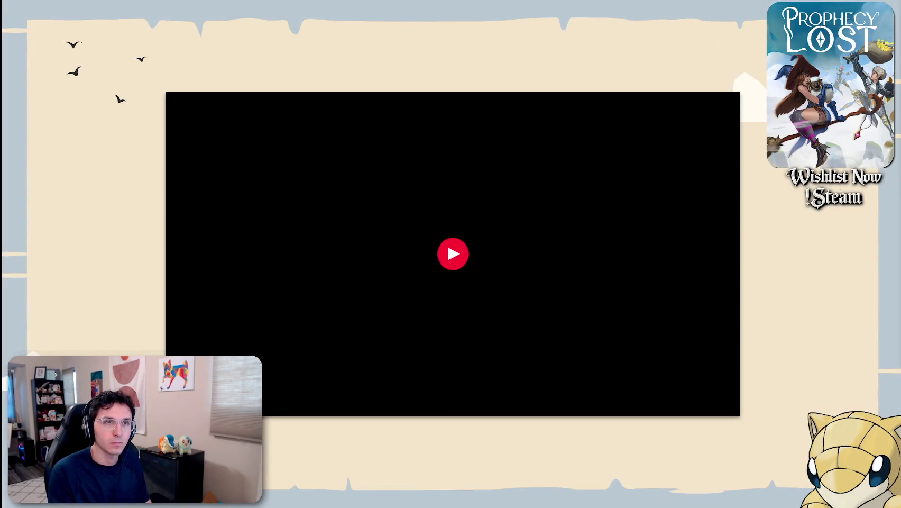
pyautogui.press('Right')
pyautogui.press('Escape')
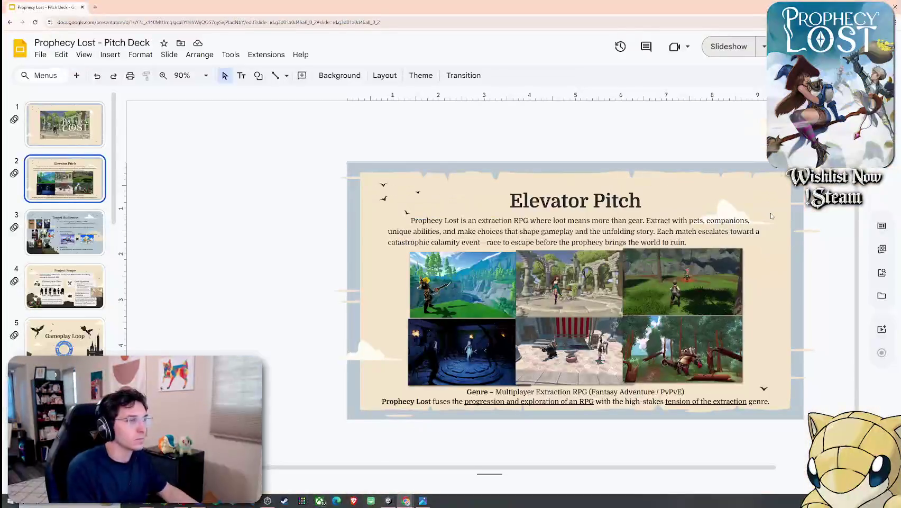
# Add an on-click Appear animation to the Prophecy Lost logo and preview the slide
pyautogui.click(86, 134)
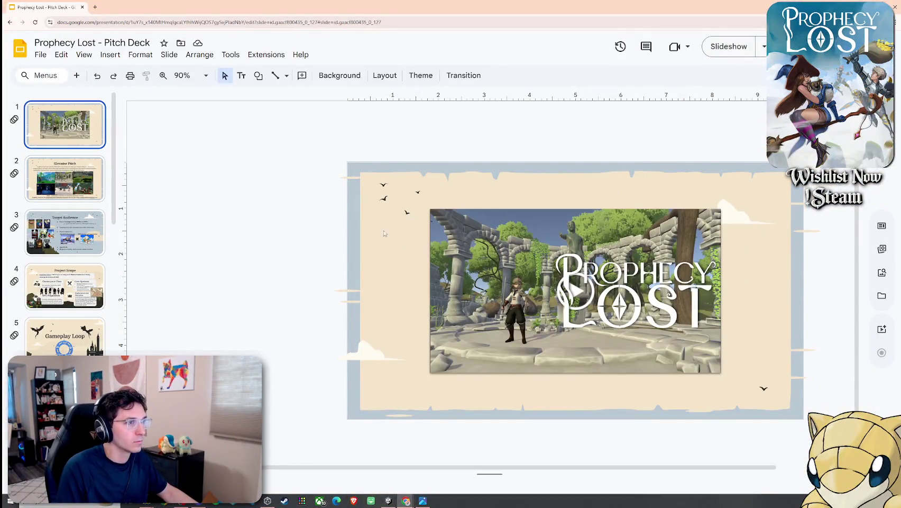
pyautogui.click(590, 279)
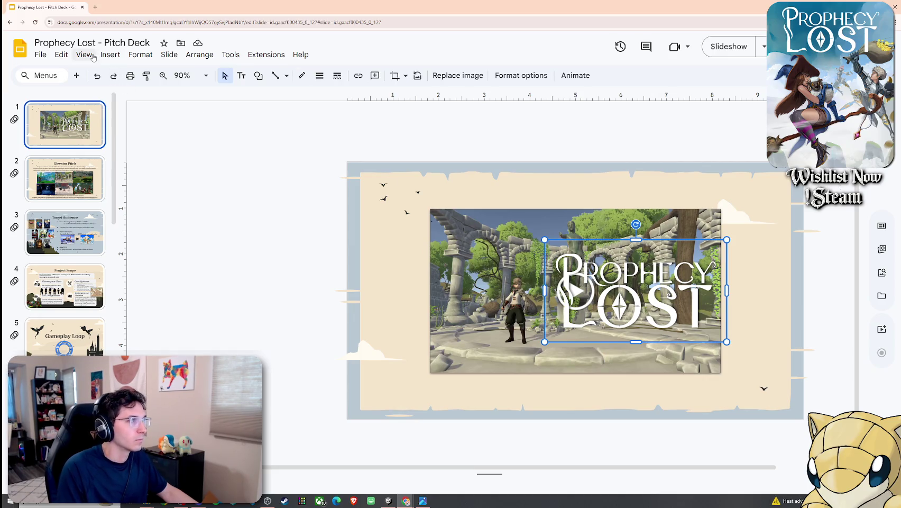
pyautogui.click(110, 55)
pyautogui.click(134, 292)
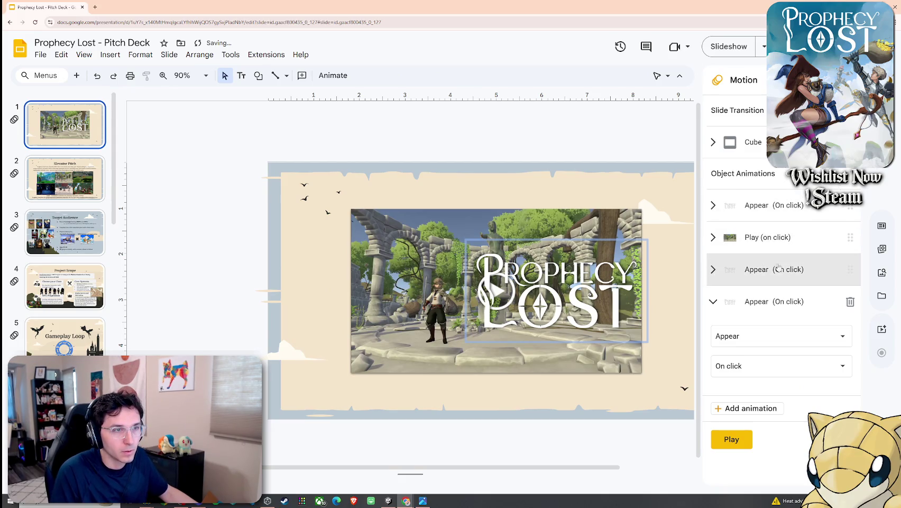
pyautogui.click(641, 286)
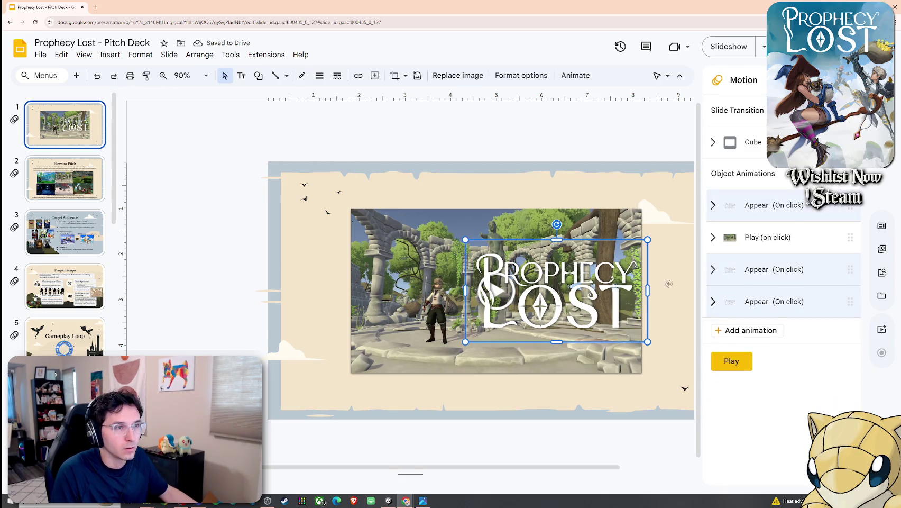
pyautogui.click(732, 361)
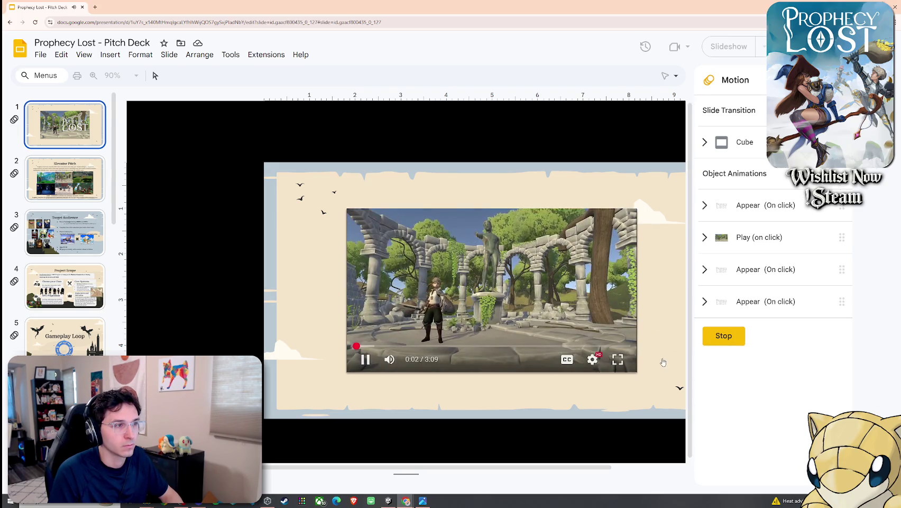
pyautogui.click(643, 375)
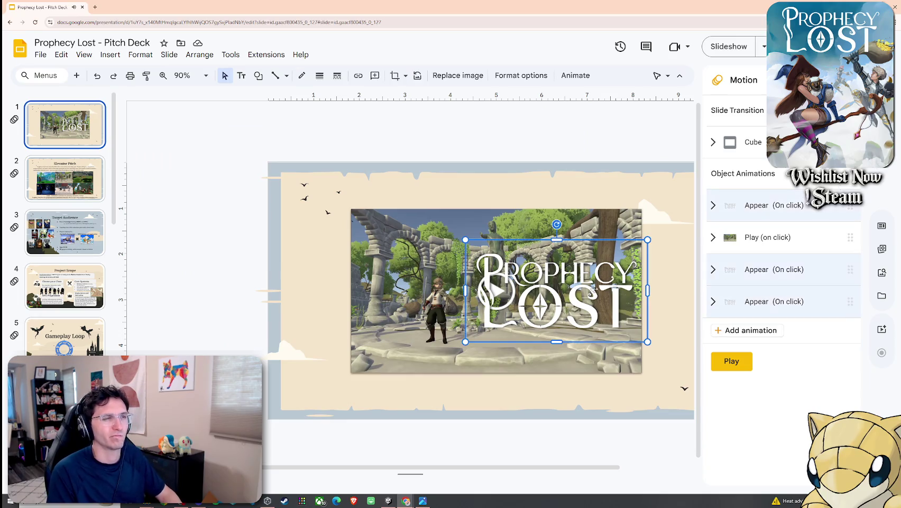
# Delete the two extra Appear animations, leaving the video's on-click Play first
pyautogui.click(854, 238)
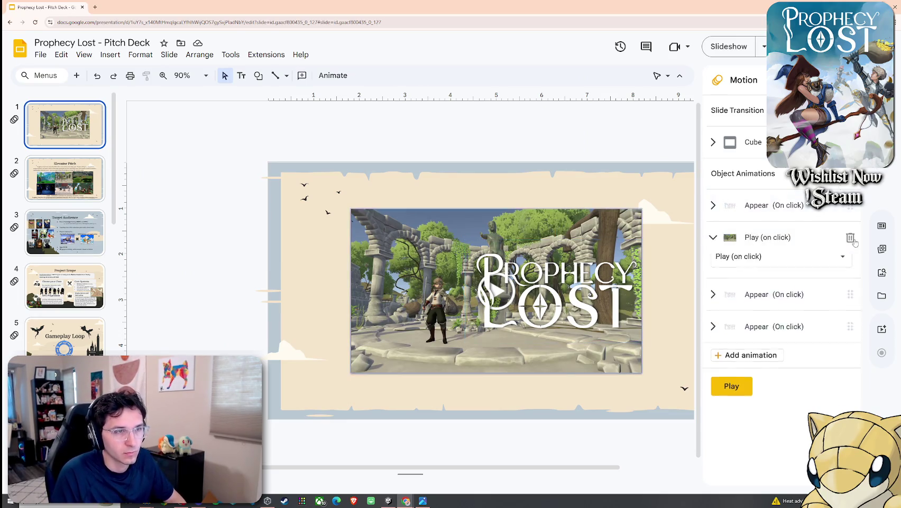
pyautogui.click(829, 212)
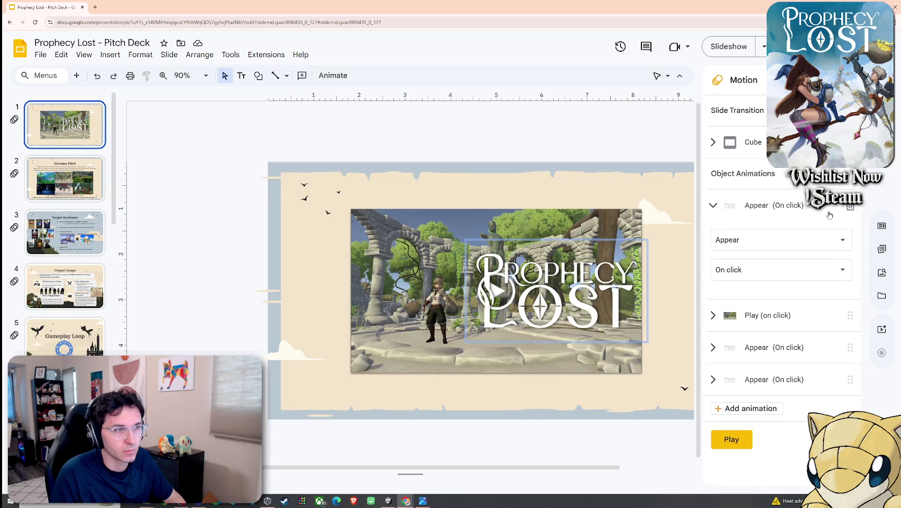
pyautogui.click(824, 314)
pyautogui.click(825, 312)
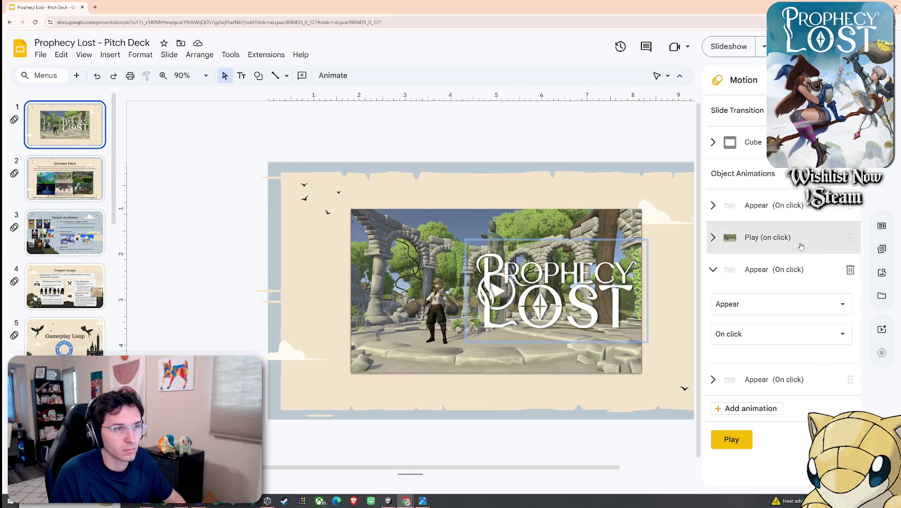
pyautogui.click(804, 205)
pyautogui.click(851, 206)
pyautogui.click(818, 241)
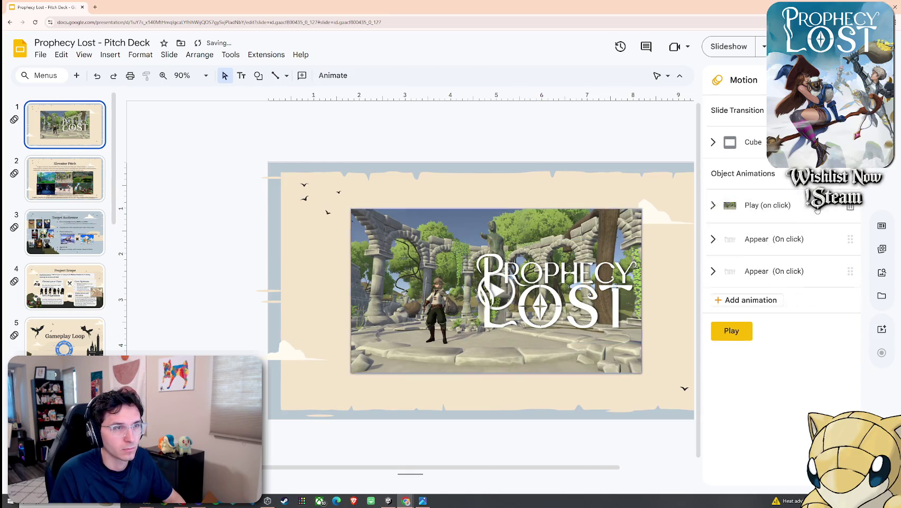
pyautogui.click(793, 347)
pyautogui.click(850, 269)
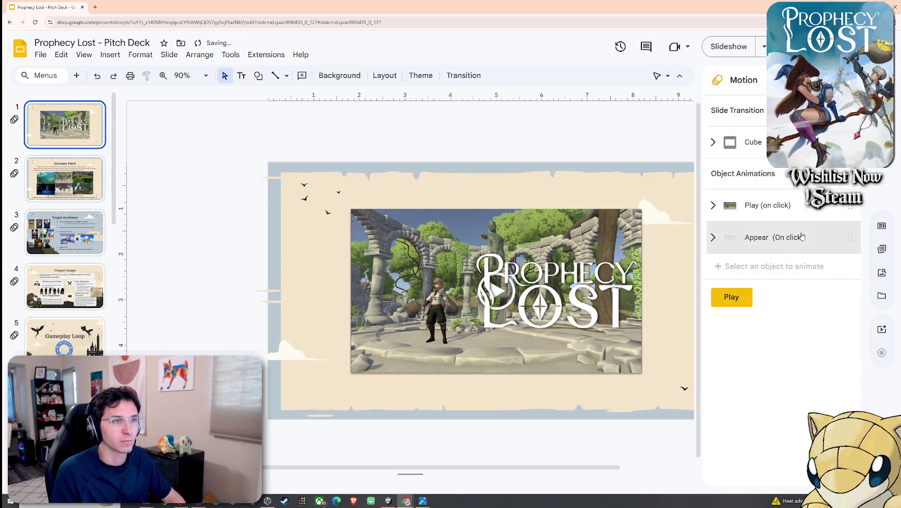
pyautogui.click(773, 237)
pyautogui.click(767, 205)
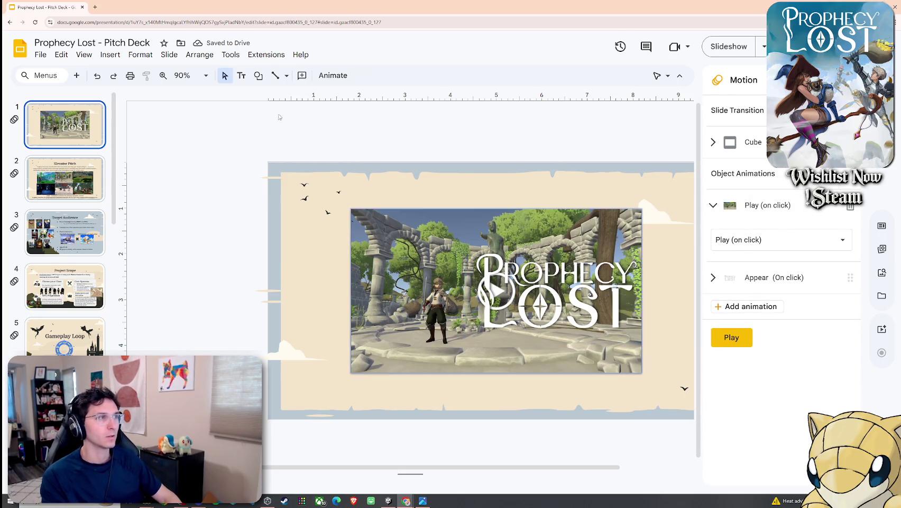
pyautogui.click(84, 55)
pyautogui.click(110, 95)
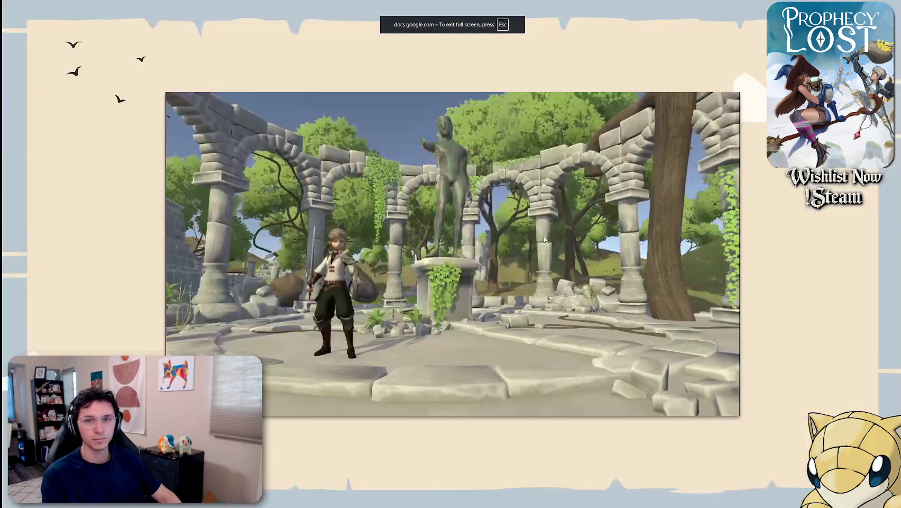
pyautogui.click(591, 283)
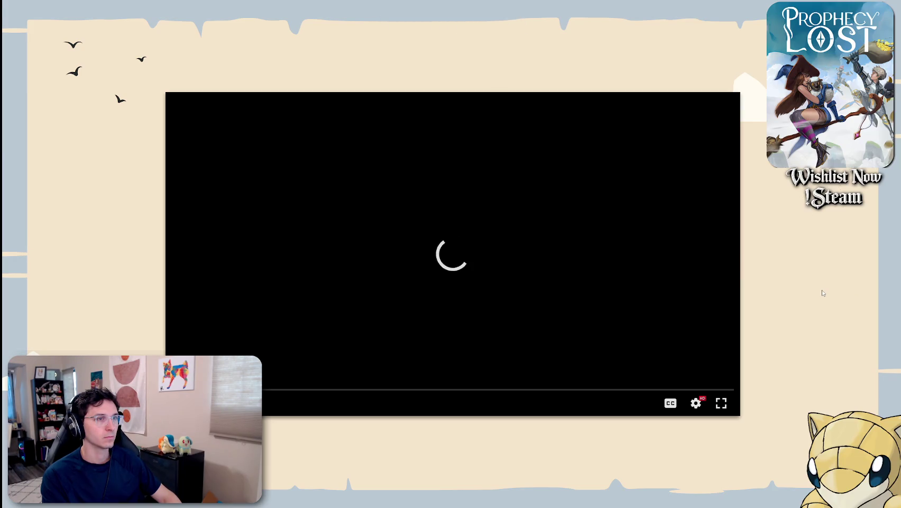
pyautogui.press('Right')
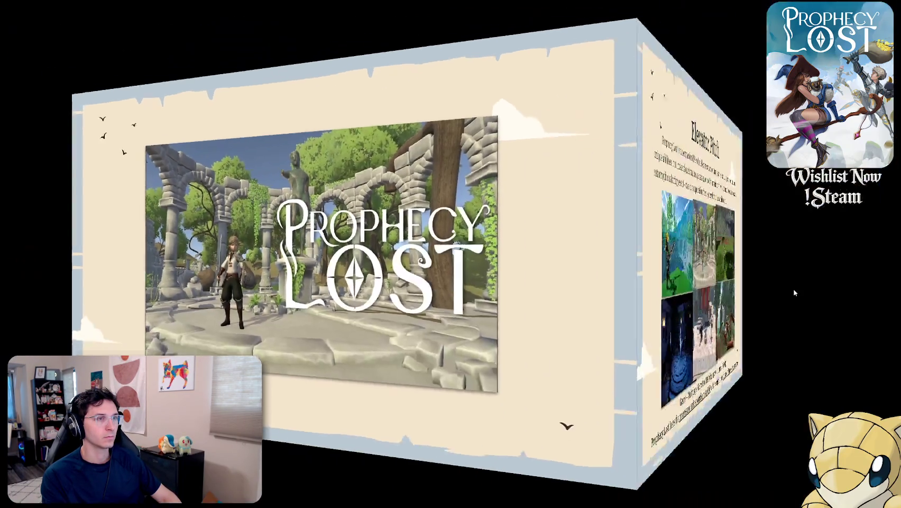
pyautogui.press('Left')
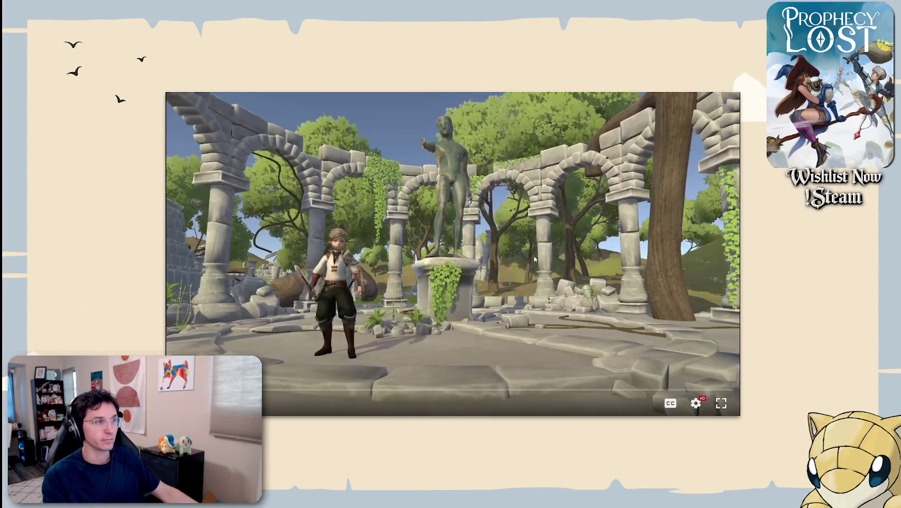
pyautogui.press('Escape')
pyautogui.click(636, 270)
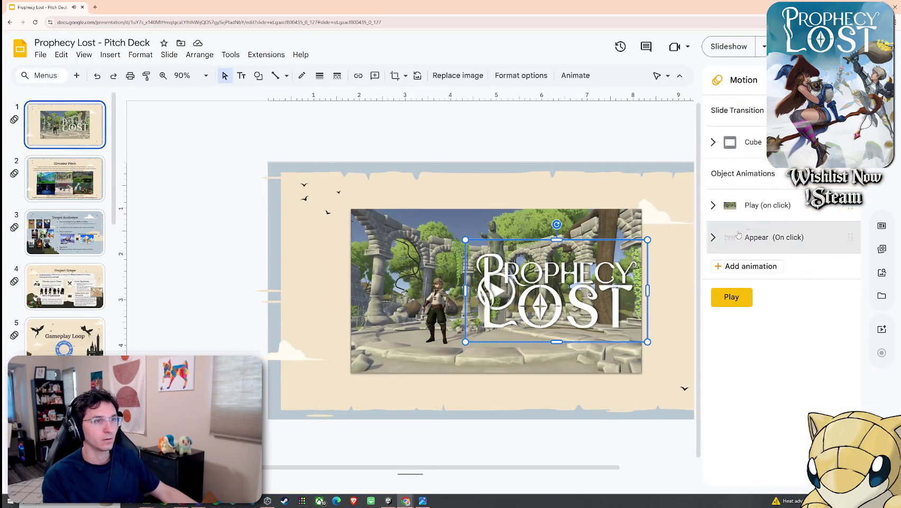
# Delete the logo's Appear animation and present the title slide with its gameplay video playing
pyautogui.click(852, 237)
pyautogui.click(852, 237)
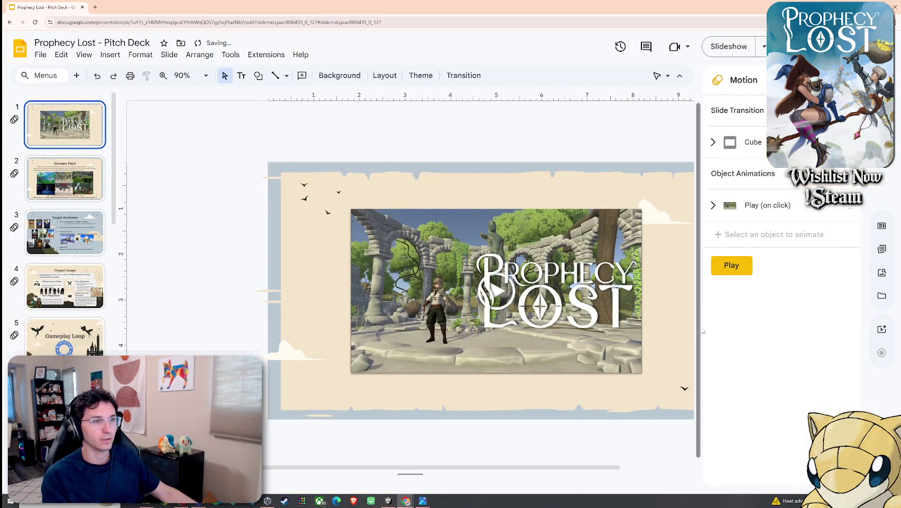
pyautogui.click(85, 55)
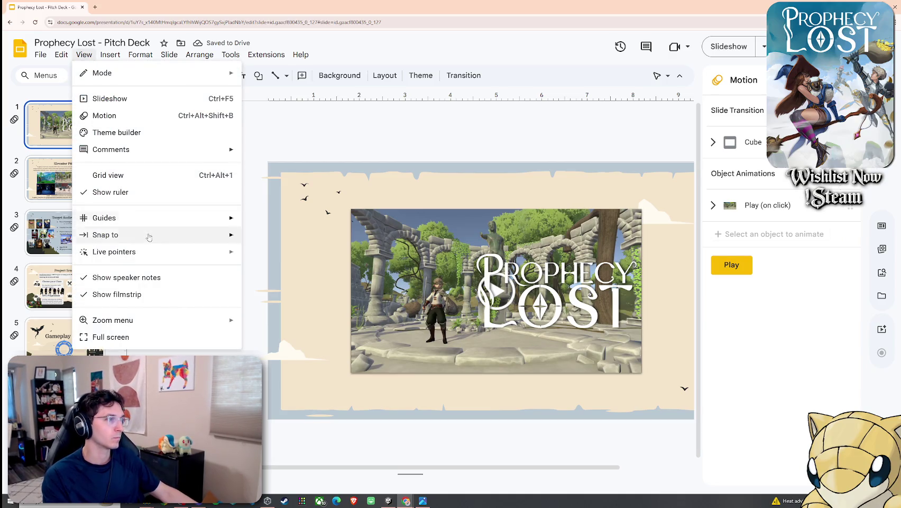
pyautogui.click(137, 98)
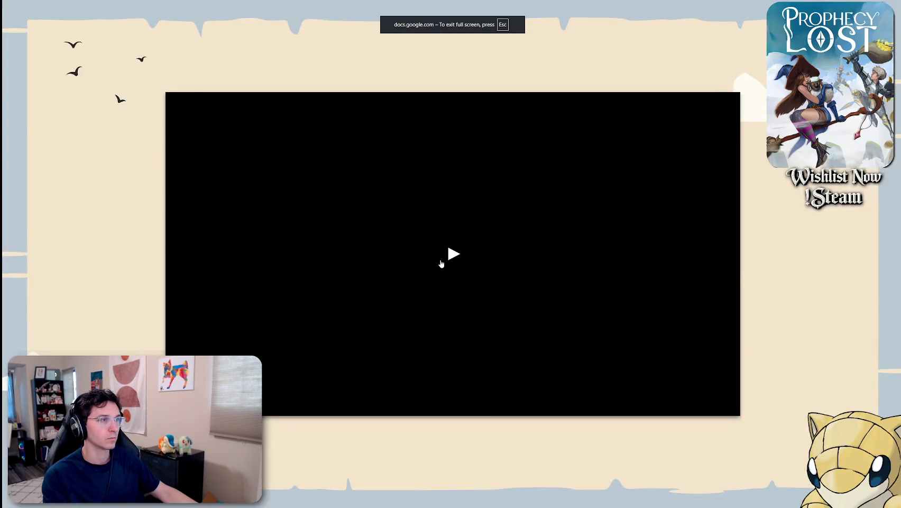
pyautogui.click(442, 263)
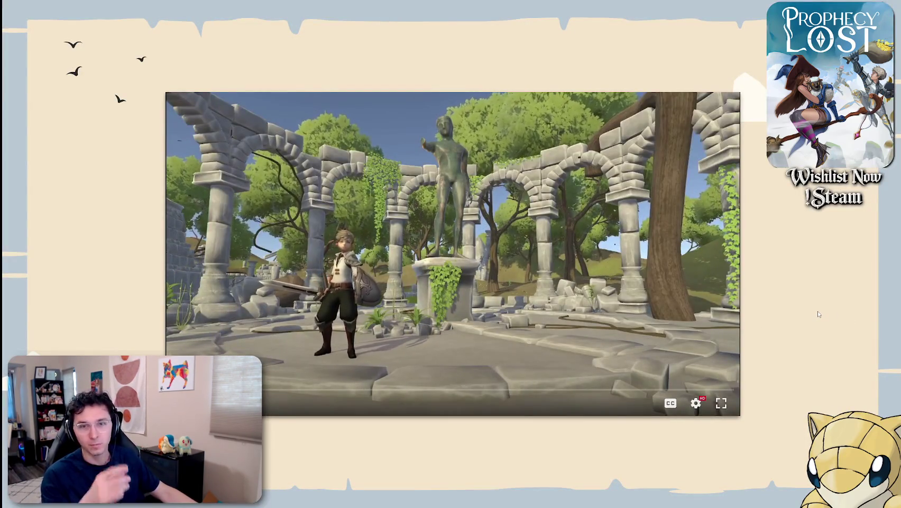
pyautogui.press('Escape')
pyautogui.rightClick(550, 299)
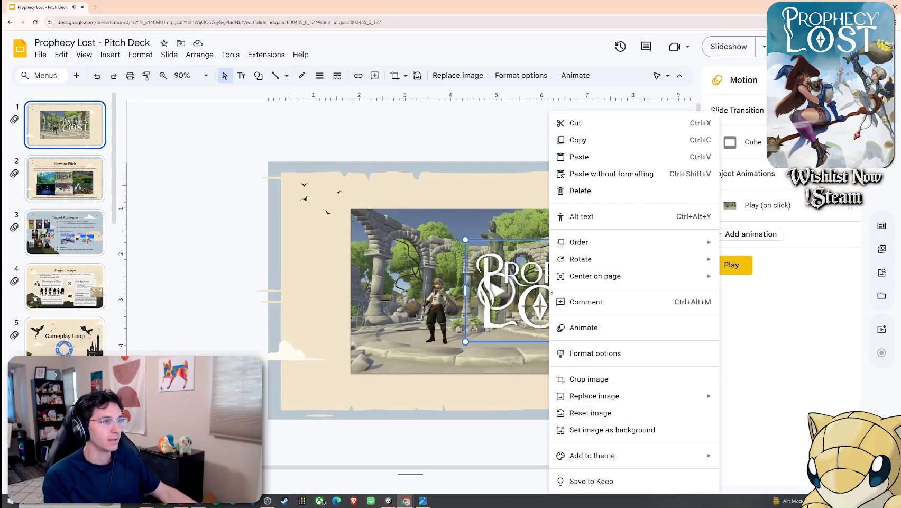
pyautogui.moveTo(579, 241)
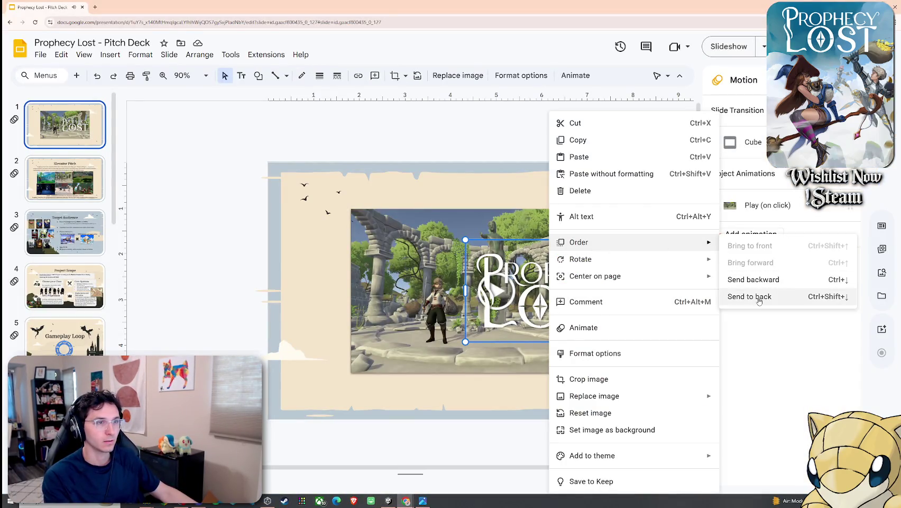
# Send the Prophecy Lost logo to the back, then open the Elevator Pitch slide
pyautogui.click(427, 303)
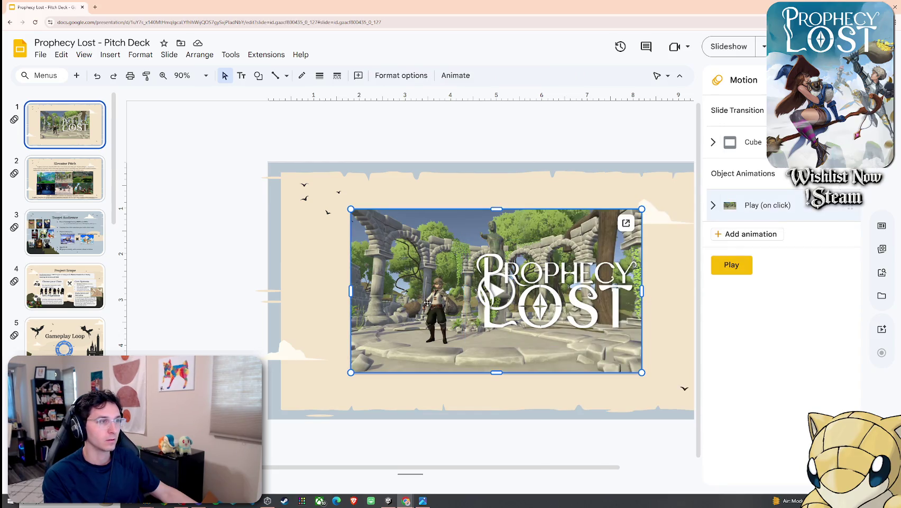
pyautogui.rightClick(392, 277)
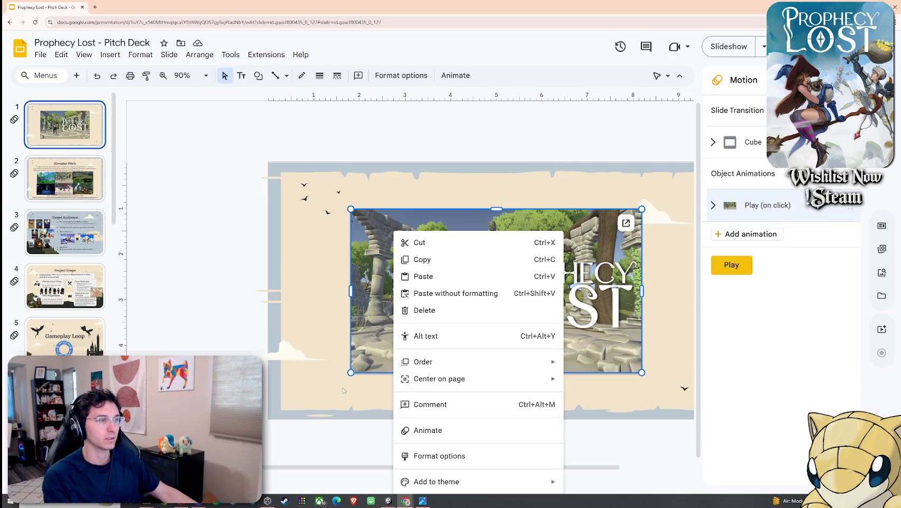
pyautogui.click(303, 368)
pyautogui.click(547, 311)
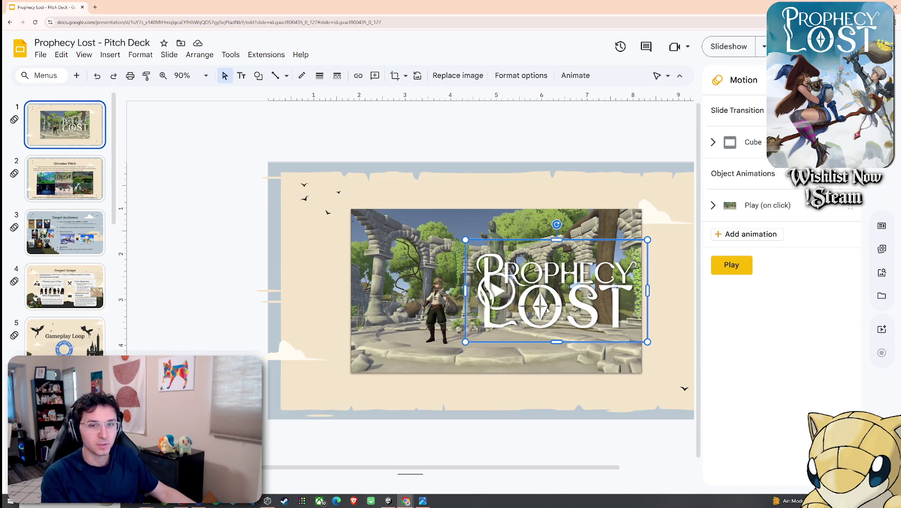
pyautogui.click(80, 180)
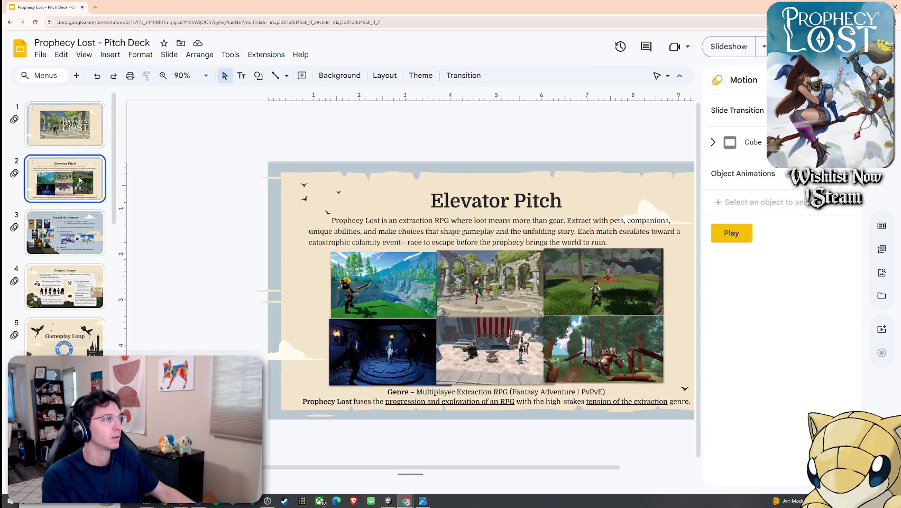
# Step down through the later slides to Core Loop, then jump back to the title slide
pyautogui.press('Down')
pyautogui.press('Down')
pyautogui.press('Down')
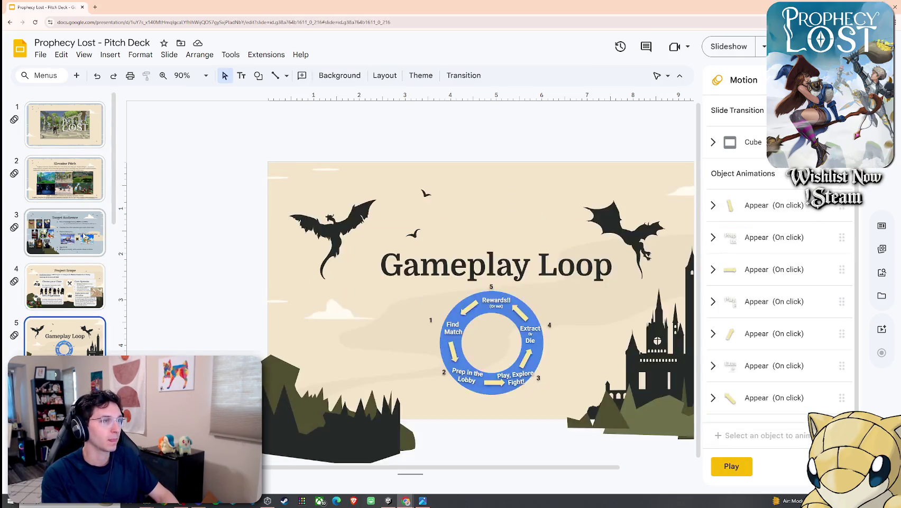
pyautogui.press('Down')
pyautogui.scroll(3, 78, 186)
pyautogui.press('Home')
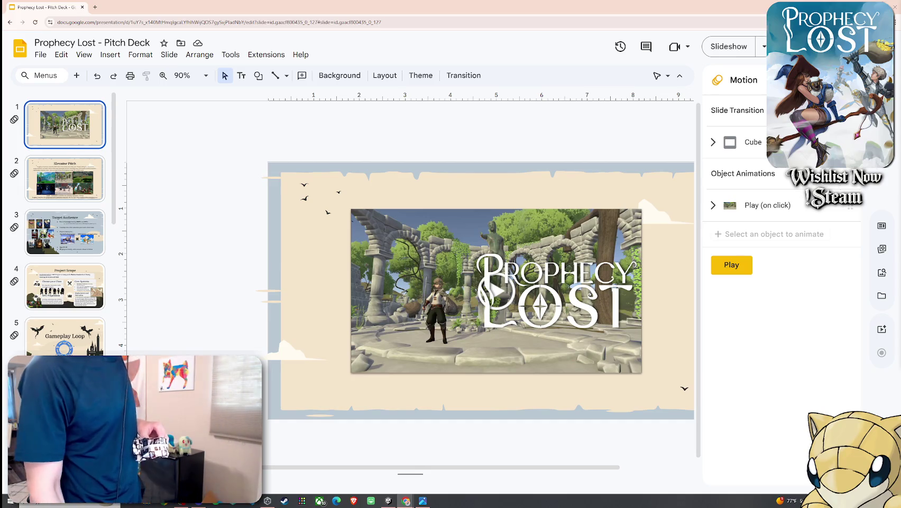
pyautogui.click(495, 366)
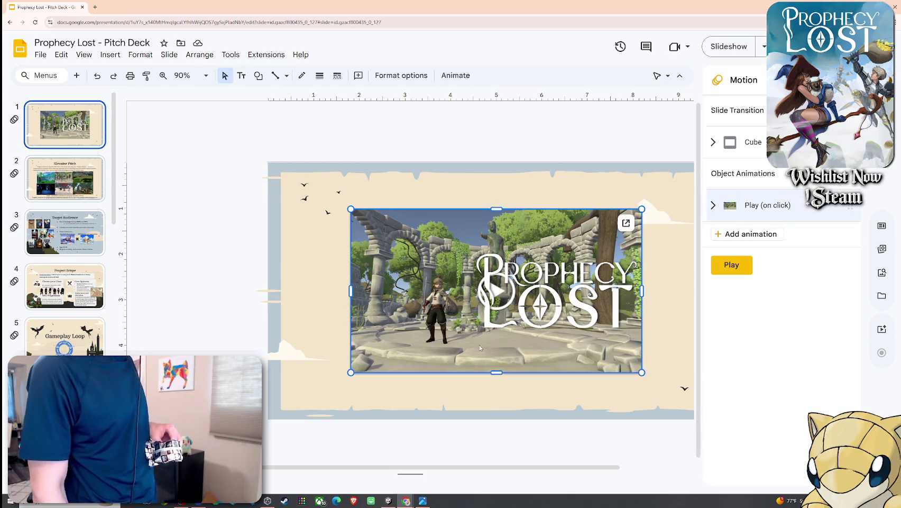
pyautogui.click(84, 55)
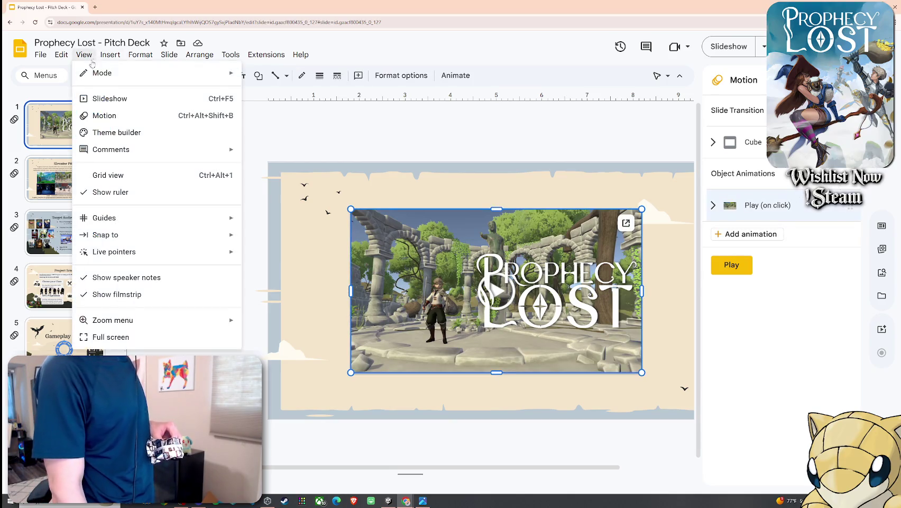
pyautogui.click(105, 98)
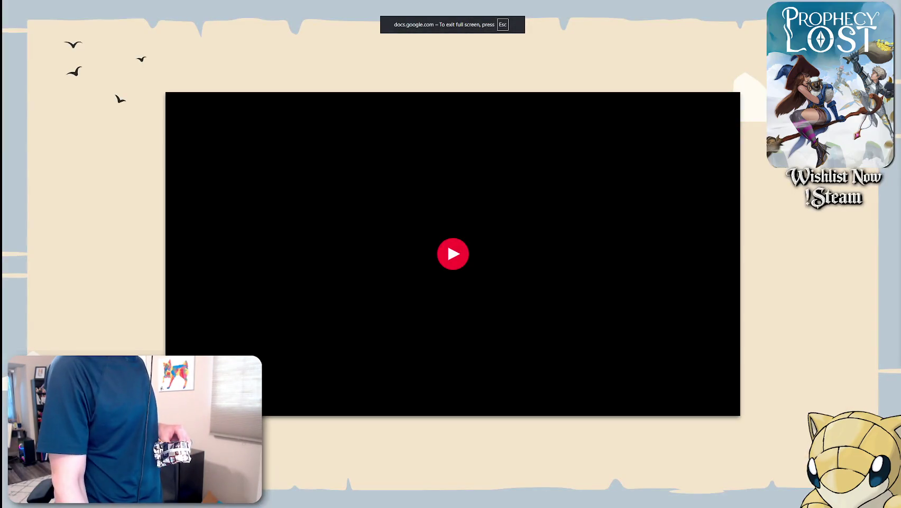
pyautogui.click(472, 268)
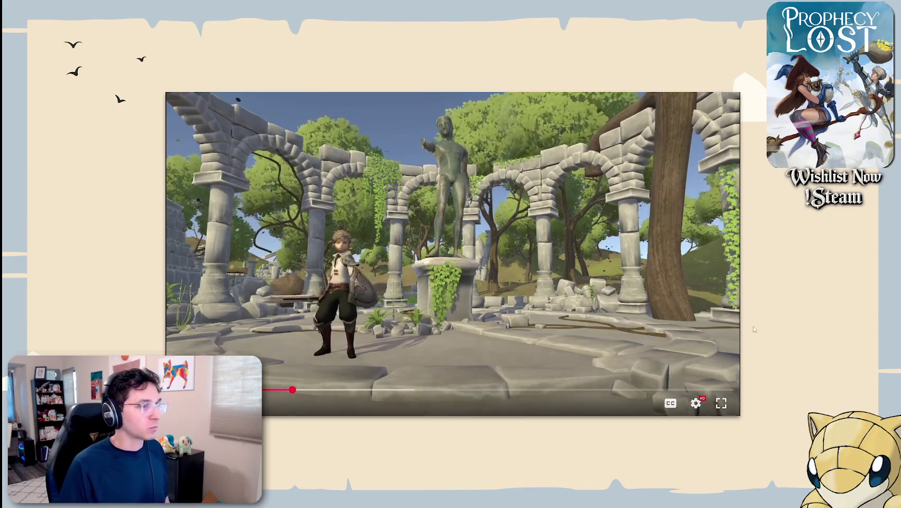
pyautogui.click(696, 404)
pyautogui.click(686, 369)
pyautogui.click(637, 279)
pyautogui.click(683, 368)
pyautogui.click(658, 301)
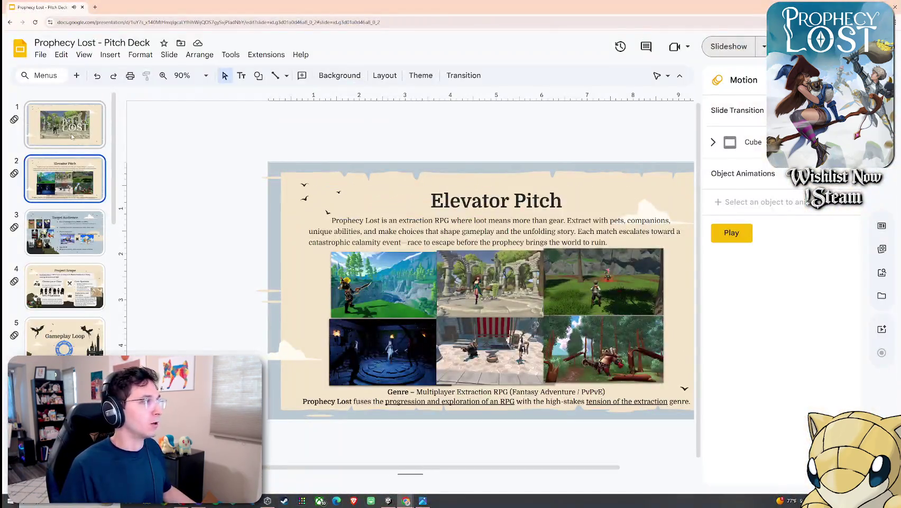
pyautogui.click(72, 136)
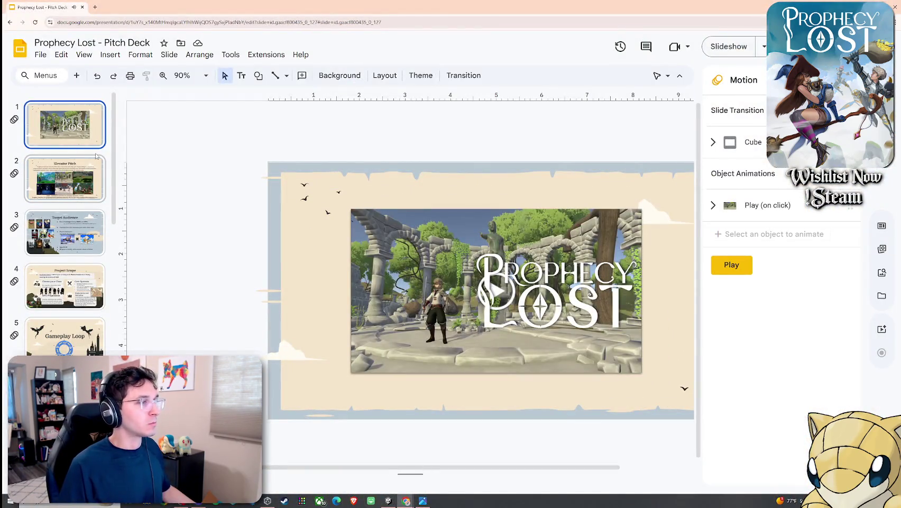
# Move the image title slide from position 13 to position 2 and unskip it
pyautogui.scroll(-5, 85, 264)
pyautogui.scroll(-5, 85, 264)
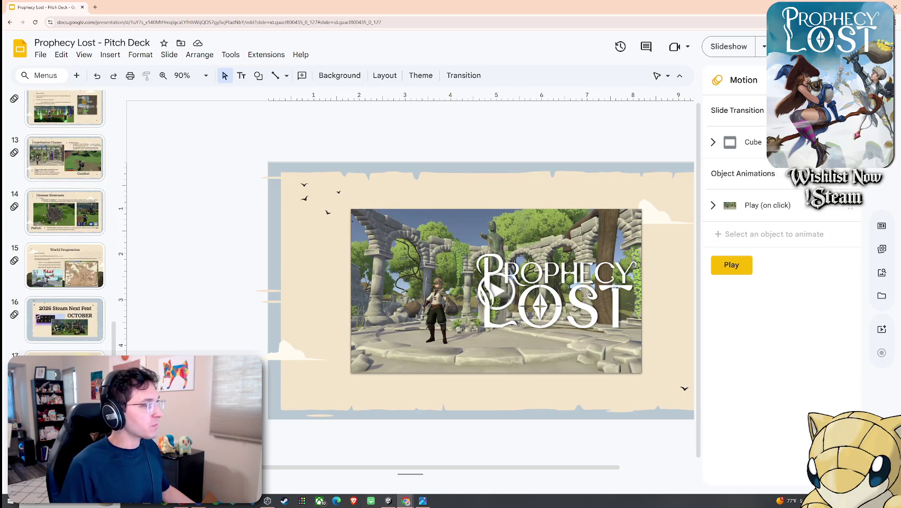
pyautogui.click(78, 169)
pyautogui.moveTo(78, 174)
pyautogui.mouseDown()
pyautogui.moveTo(92, 121)
pyautogui.moveTo(85, 314)
pyautogui.moveTo(68, 180)
pyautogui.mouseUp()
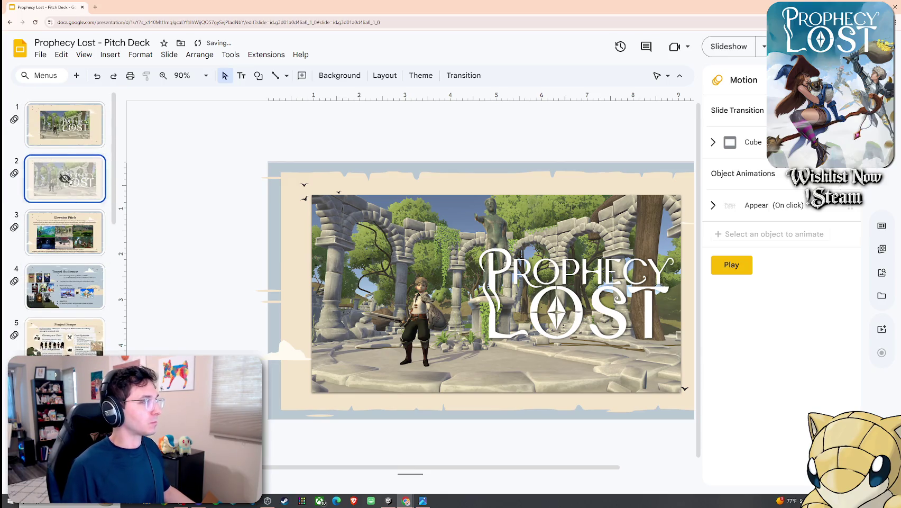
pyautogui.rightClick(60, 151)
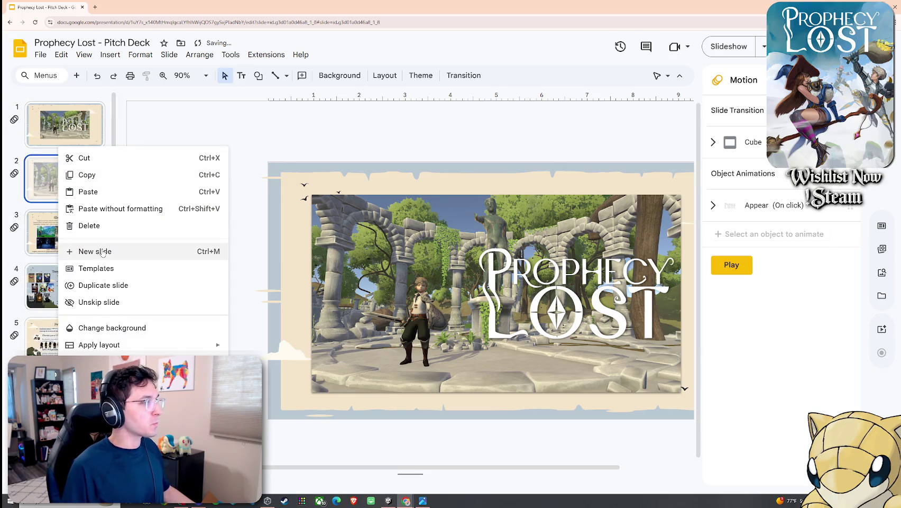
pyautogui.click(106, 301)
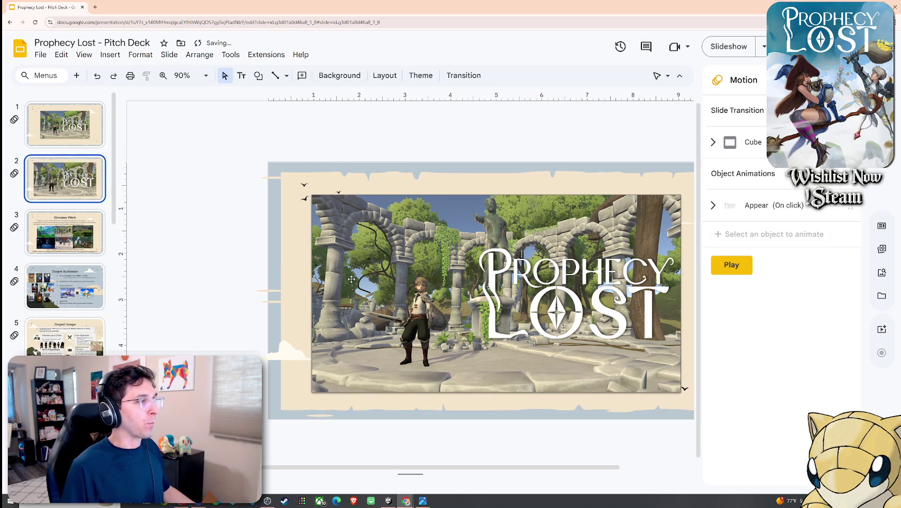
# Enlarge the ruins screenshot on slide 2 to fill the parchment frame
pyautogui.moveTo(358, 278); pyautogui.dragTo(343, 266)
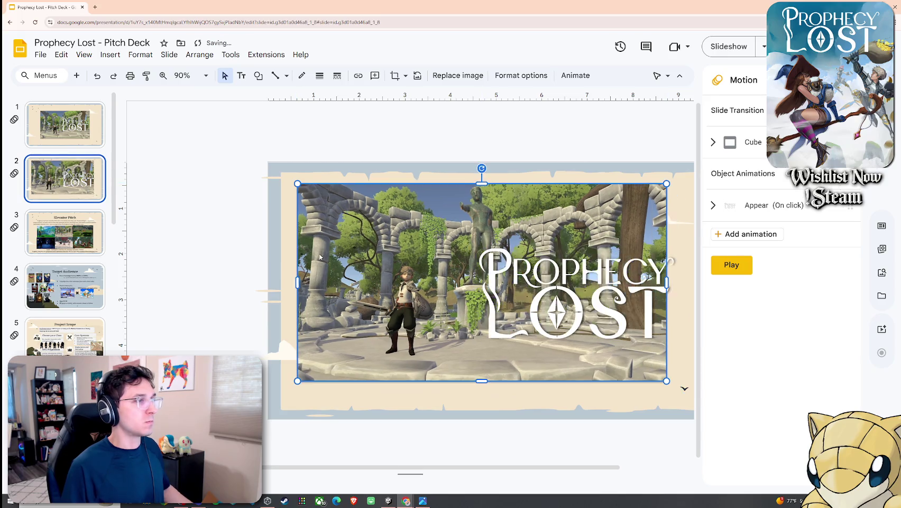
pyautogui.hotkey('ctrl', 'z')
pyautogui.moveTo(348, 258); pyautogui.dragTo(345, 253)
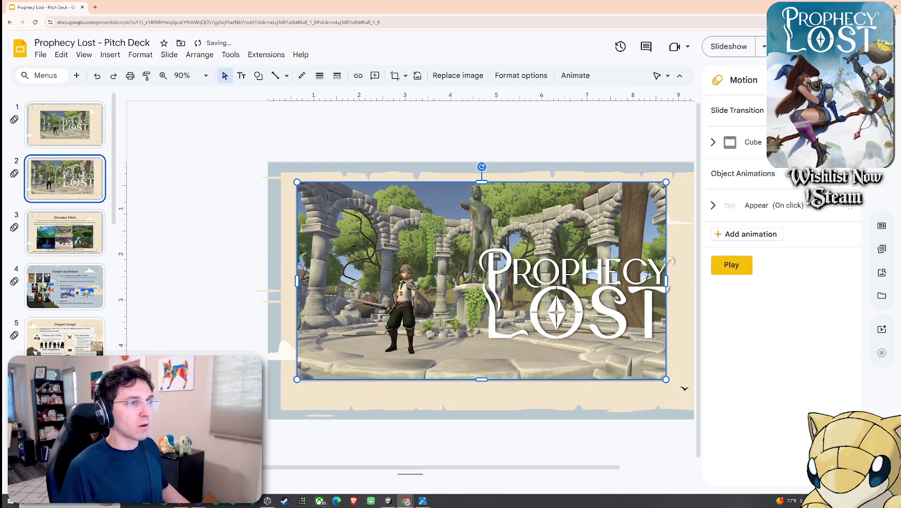
pyautogui.click(853, 80)
pyautogui.moveTo(745, 380)
pyautogui.mouseDown()
pyautogui.moveTo(771, 398)
pyautogui.moveTo(744, 383)
pyautogui.moveTo(761, 392)
pyautogui.mouseUp()
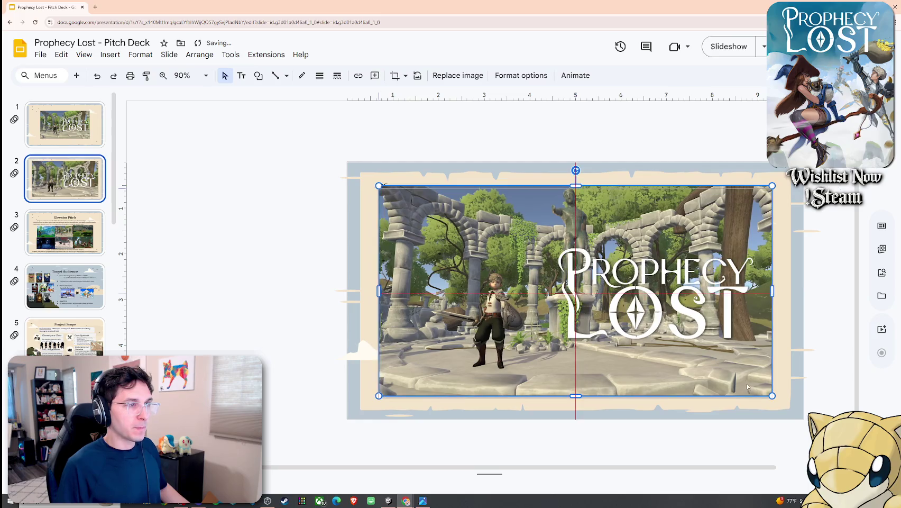
# Nudge slide 2's Prophecy Lost logo slightly left
pyautogui.click(706, 318)
pyautogui.moveTo(705, 320); pyautogui.dragTo(708, 323)
pyautogui.hotkey('ctrl', 'z')
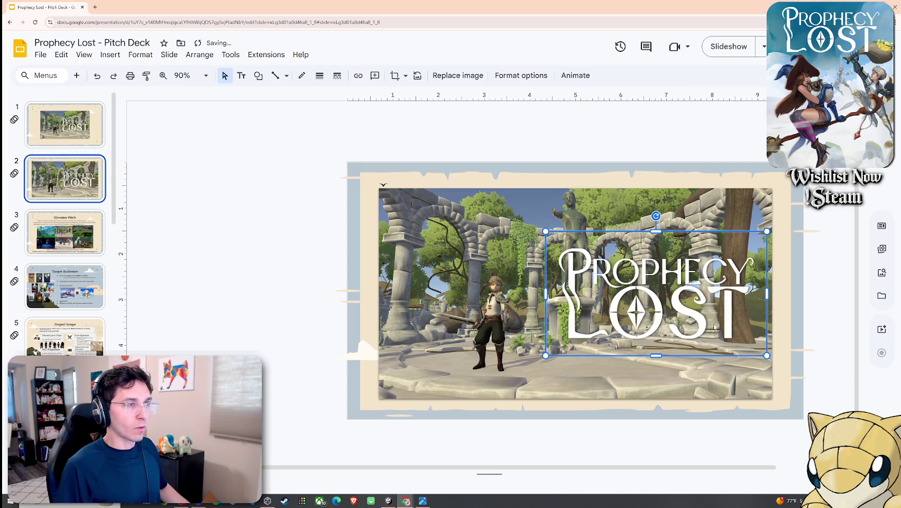
pyautogui.moveTo(734, 328); pyautogui.dragTo(727, 328)
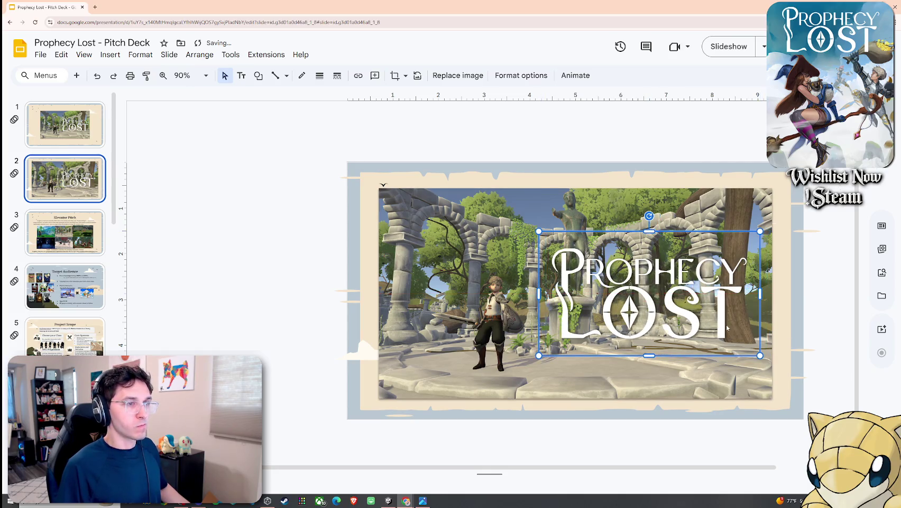
pyautogui.click(785, 343)
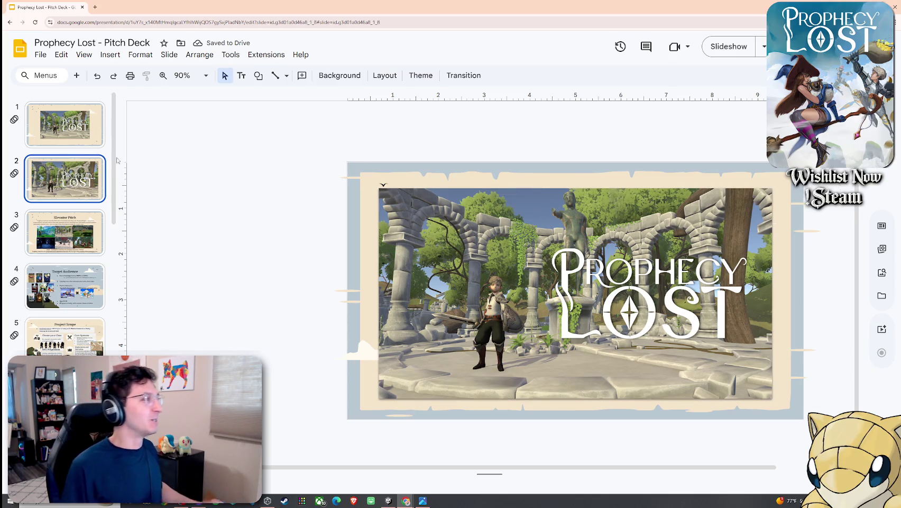
pyautogui.click(78, 139)
pyautogui.rightClick(78, 139)
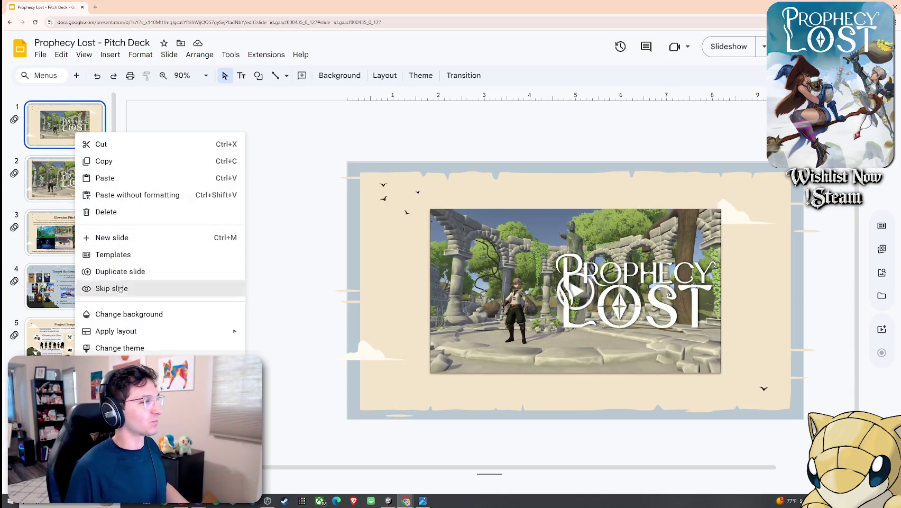
# Skip the video title slide and start the slideshow from slide 2
pyautogui.click(113, 288)
pyautogui.click(71, 170)
pyautogui.click(110, 55)
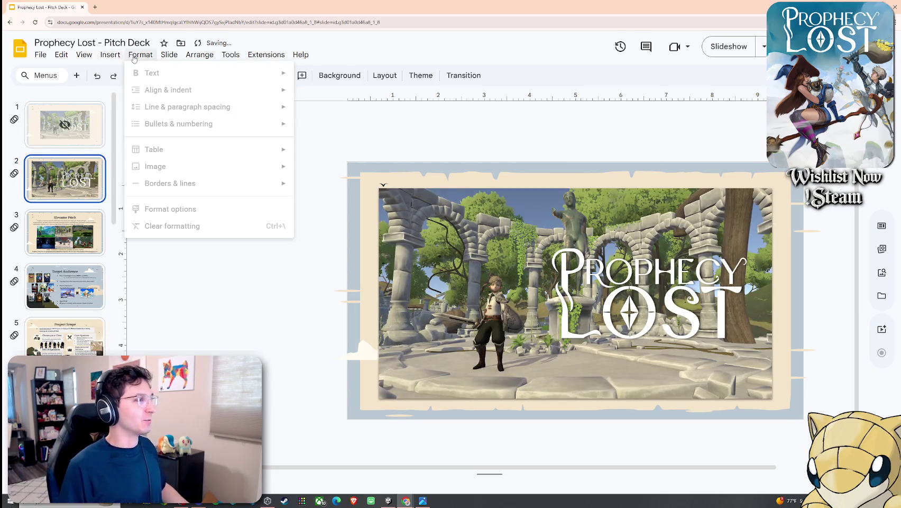
pyautogui.click(127, 97)
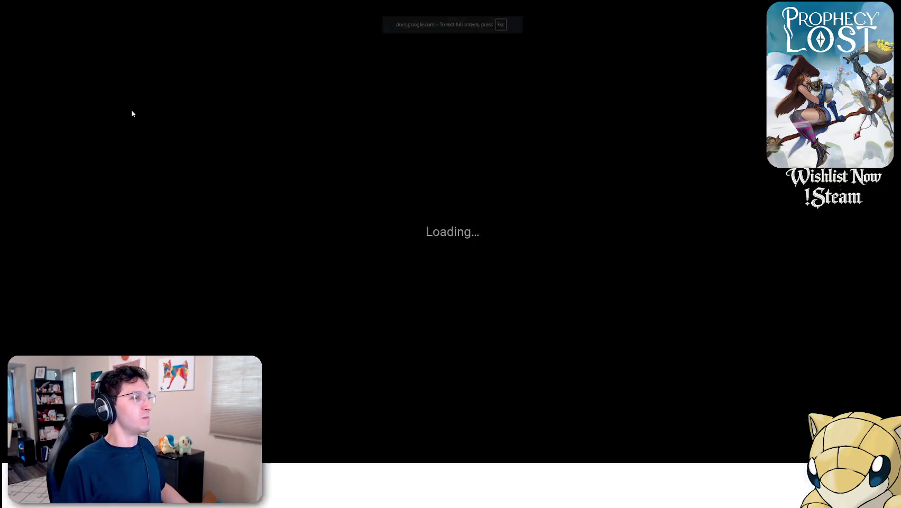
# Rehearse the show from the title through Target Audience to Project Scope, then exit
pyautogui.press('Right')
pyautogui.press('Right')
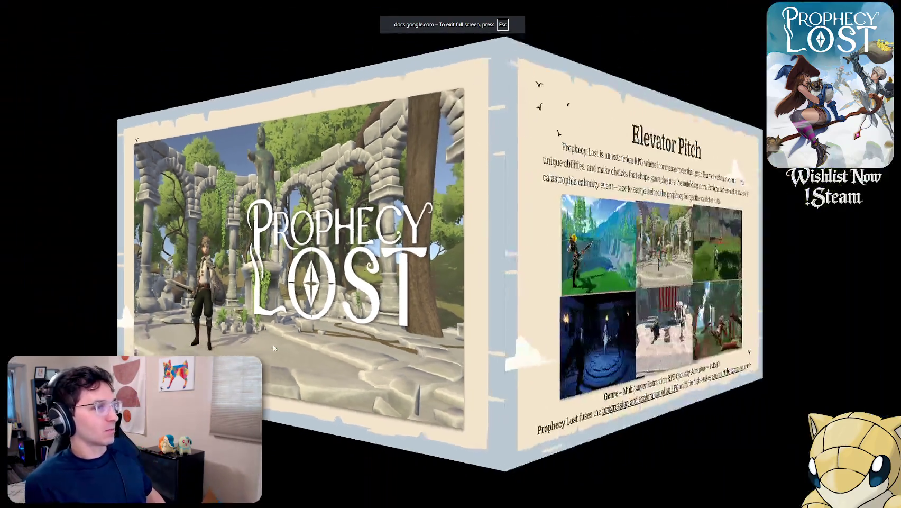
pyautogui.press('Left')
pyautogui.press('Left')
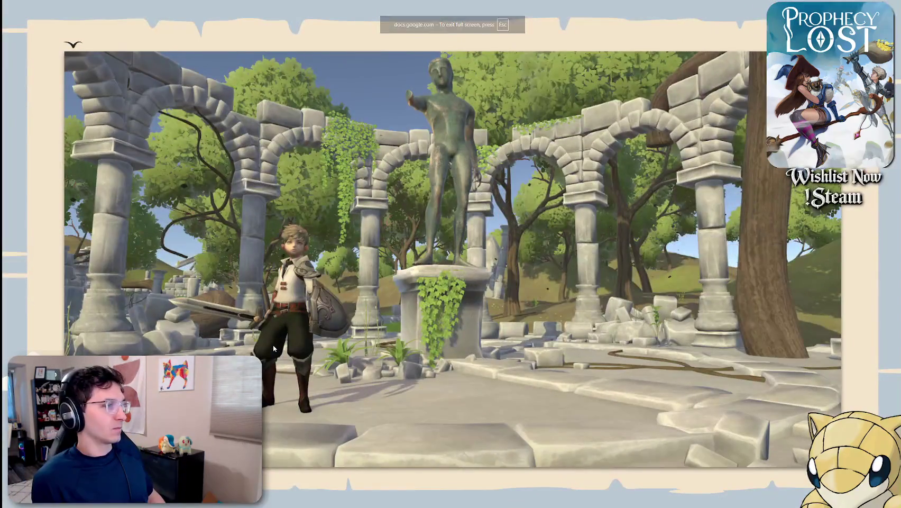
pyautogui.press('Right')
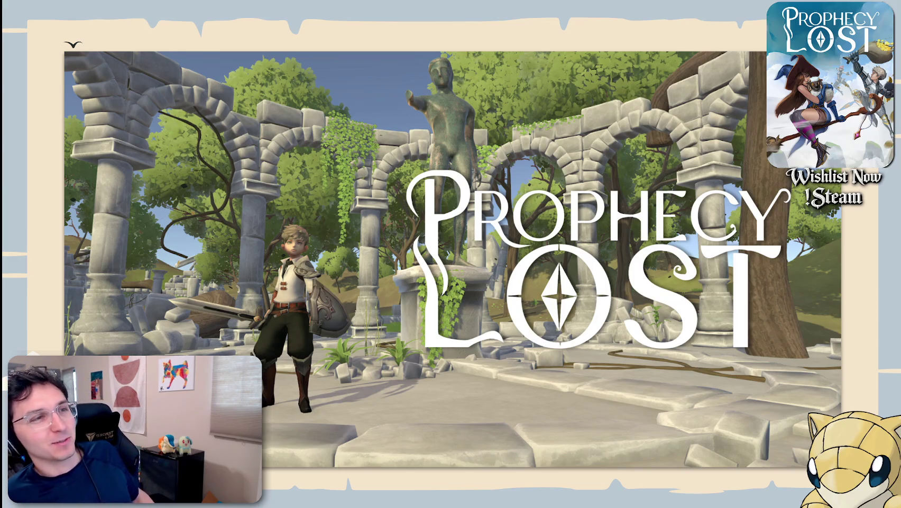
pyautogui.press('Right')
pyautogui.press('Right')
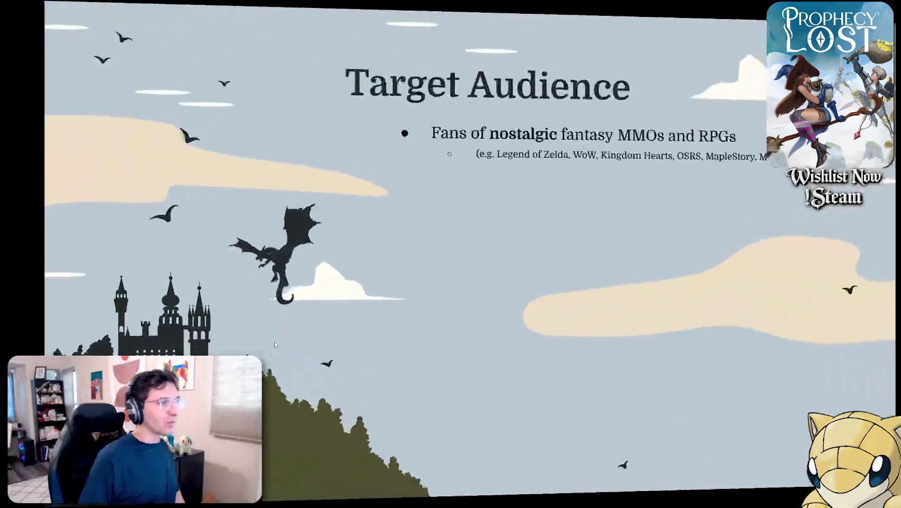
pyautogui.press('Right')
pyautogui.press('Right')
pyautogui.press('Right')
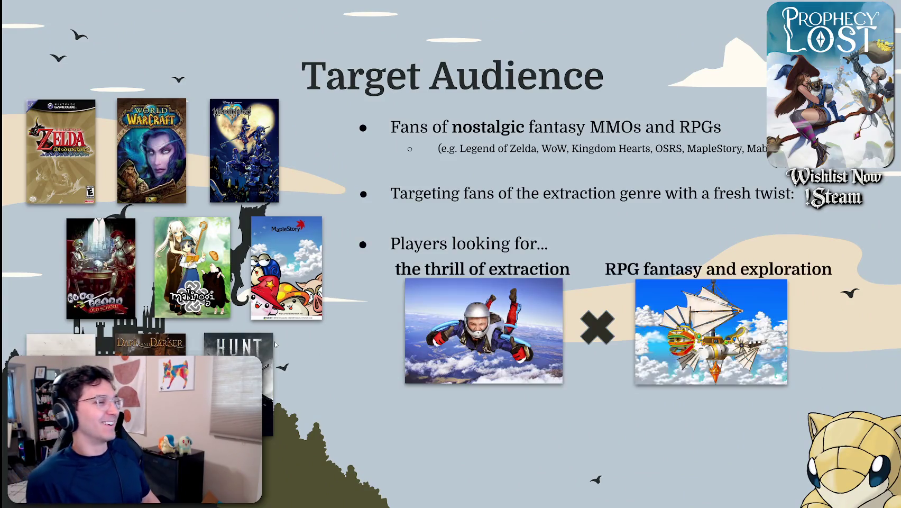
pyautogui.press('Right')
pyautogui.press('Right')
pyautogui.press('Escape')
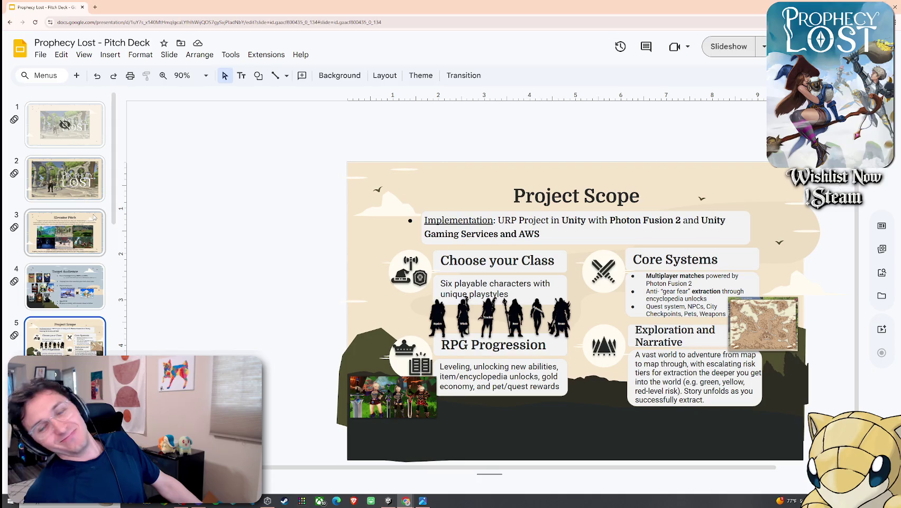
# Bring up slide 2, the title slide, and scroll its view to the title image
pyautogui.click(64, 178)
pyautogui.press('Down')
pyautogui.press('Up')
pyautogui.press('Down')
pyautogui.press('Up')
pyautogui.press('Down')
pyautogui.press('Up')
pyautogui.scroll(2, 675, 444)
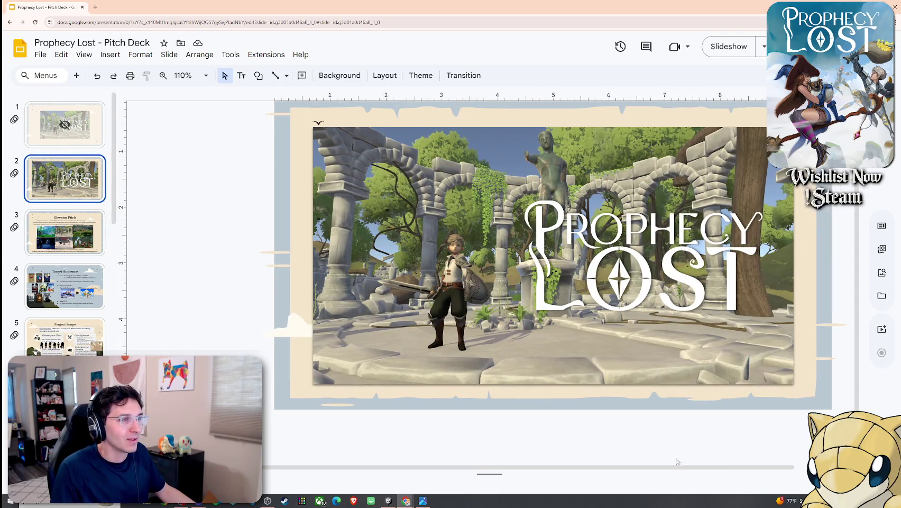
pyautogui.hscroll(2, 682, 460)
pyautogui.scroll(1, 703, 452)
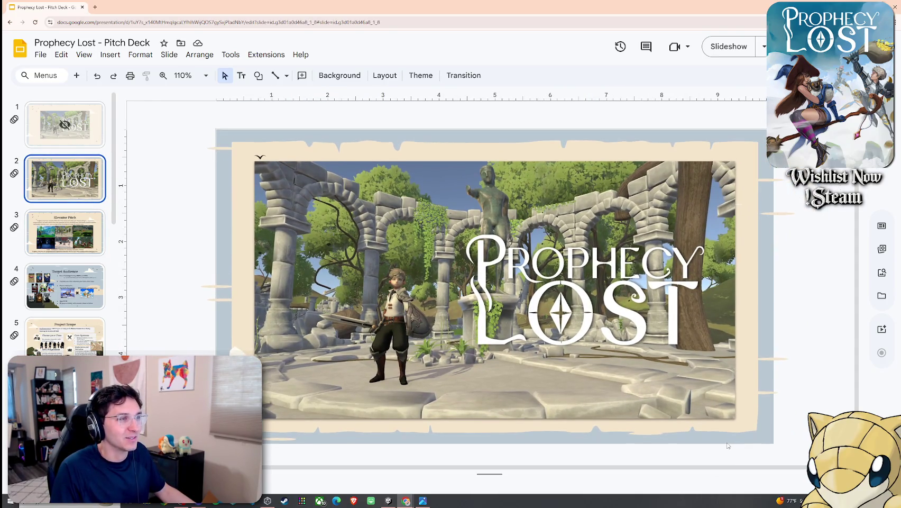
pyautogui.scroll(-1, 811, 330)
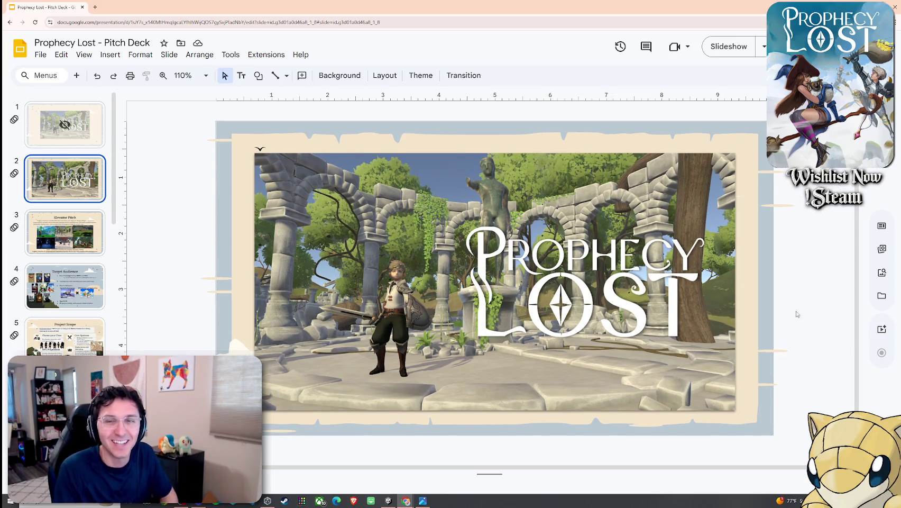
# Nudge slide 2's Prophecy Lost title image slightly right, then switch to slide 1
pyautogui.click(428, 248)
pyautogui.moveTo(430, 249); pyautogui.dragTo(435, 249)
pyautogui.click(753, 309)
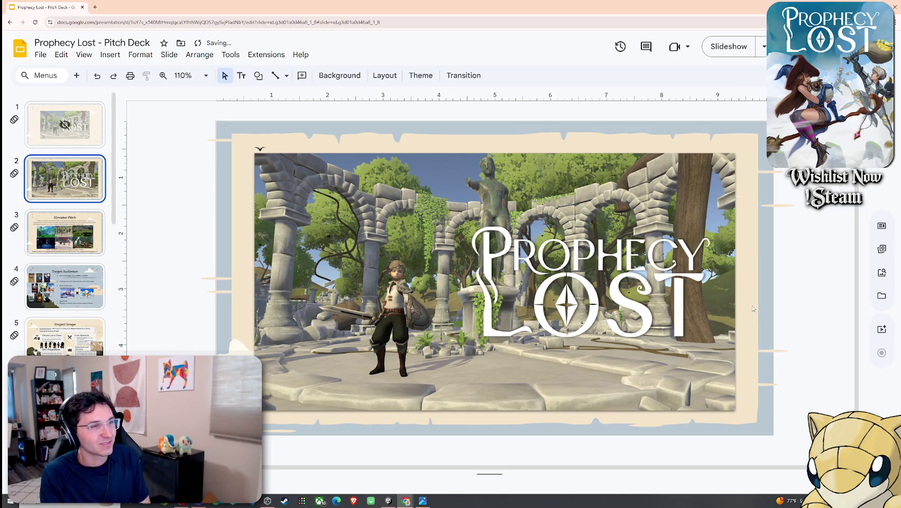
pyautogui.click(83, 142)
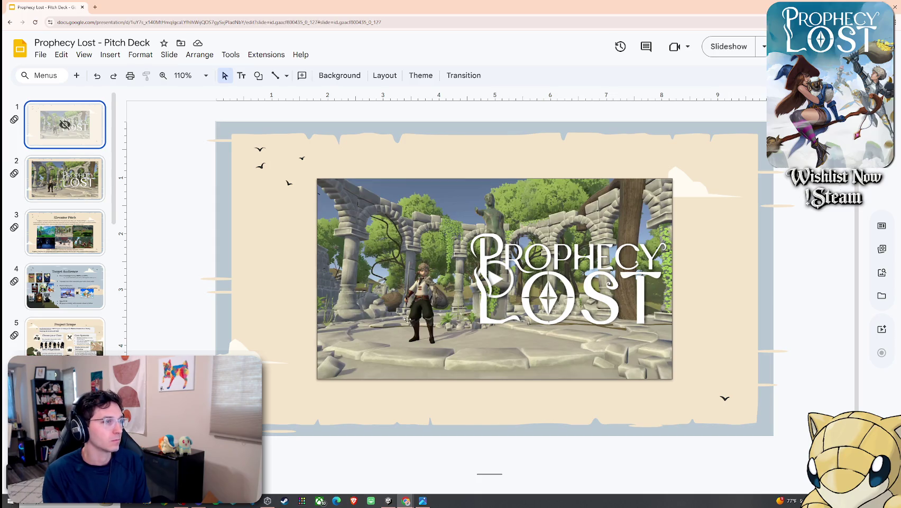
# Move and enlarge the trailer video, and shift the logo up toward the top centre
pyautogui.moveTo(615, 379); pyautogui.dragTo(539, 341)
pyautogui.moveTo(596, 342); pyautogui.dragTo(730, 382)
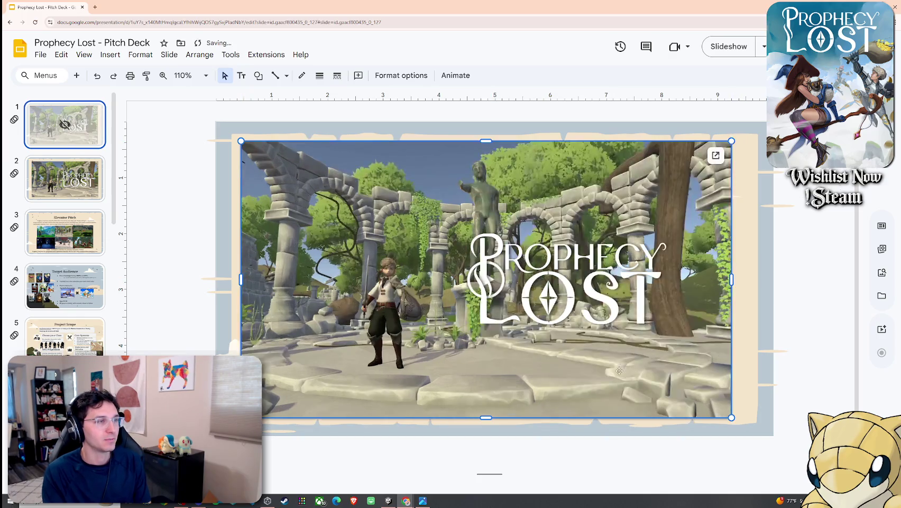
pyautogui.moveTo(619, 370); pyautogui.dragTo(628, 371)
pyautogui.click(513, 307)
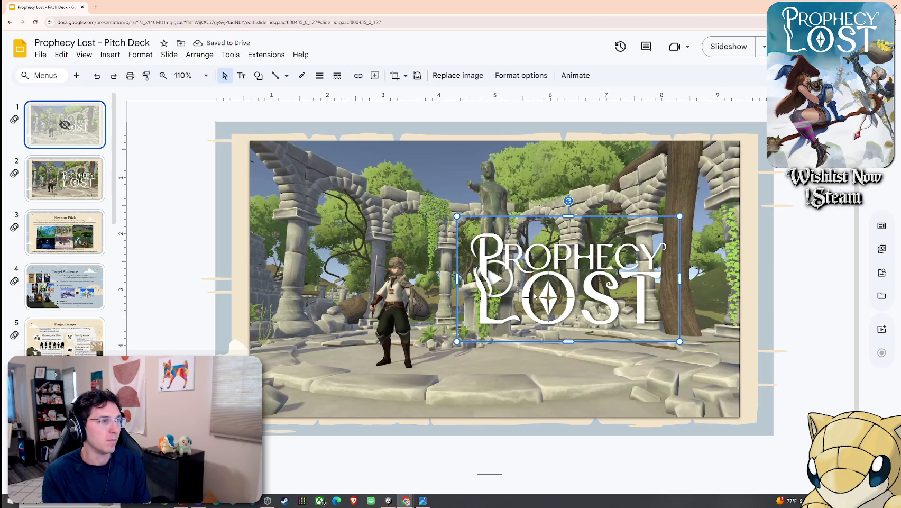
pyautogui.click(406, 268)
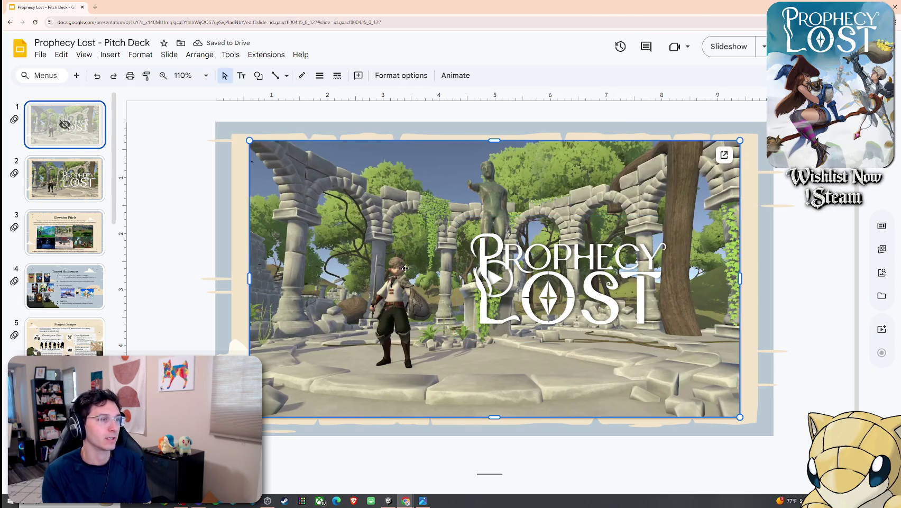
pyautogui.click(502, 283)
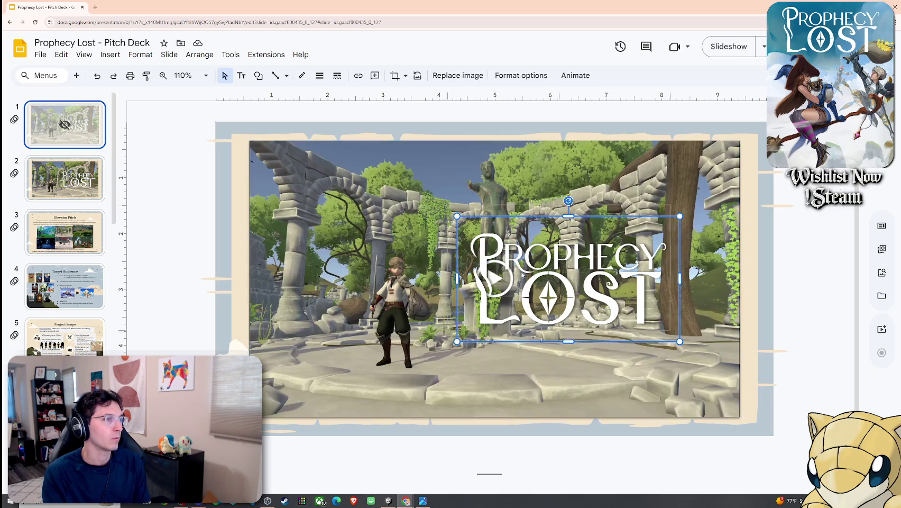
pyautogui.moveTo(542, 300); pyautogui.dragTo(467, 226)
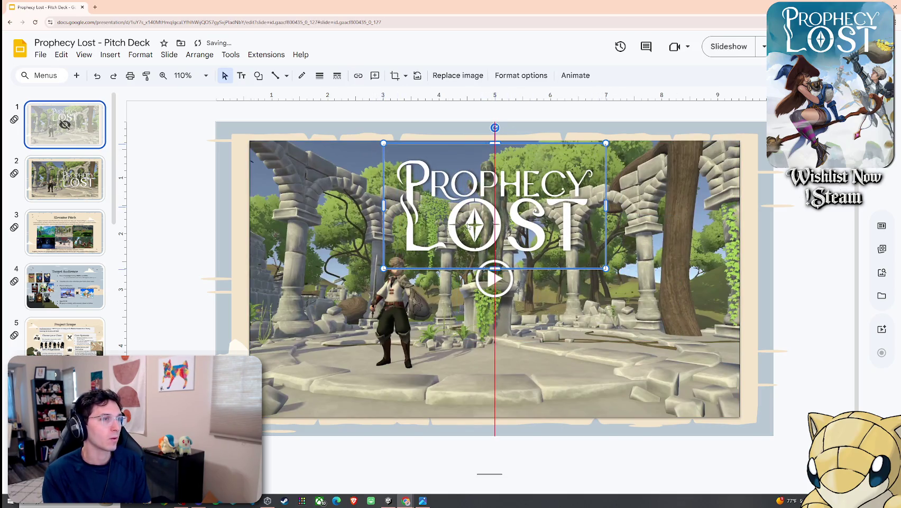
# Shrink the trailer video, recentre it, then enlarge it below the logo
pyautogui.click(261, 165)
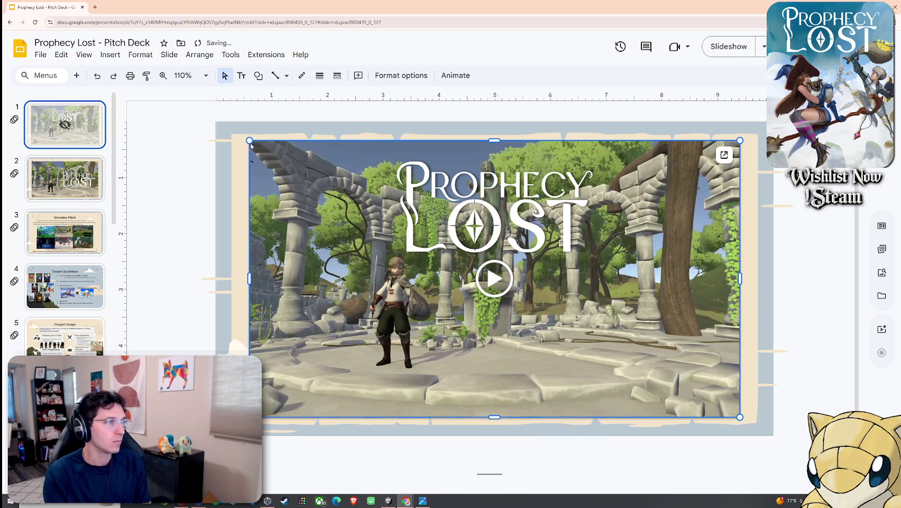
pyautogui.moveTo(250, 140); pyautogui.dragTo(502, 283)
pyautogui.moveTo(556, 327); pyautogui.dragTo(429, 313)
pyautogui.click(645, 257)
pyautogui.click(611, 284)
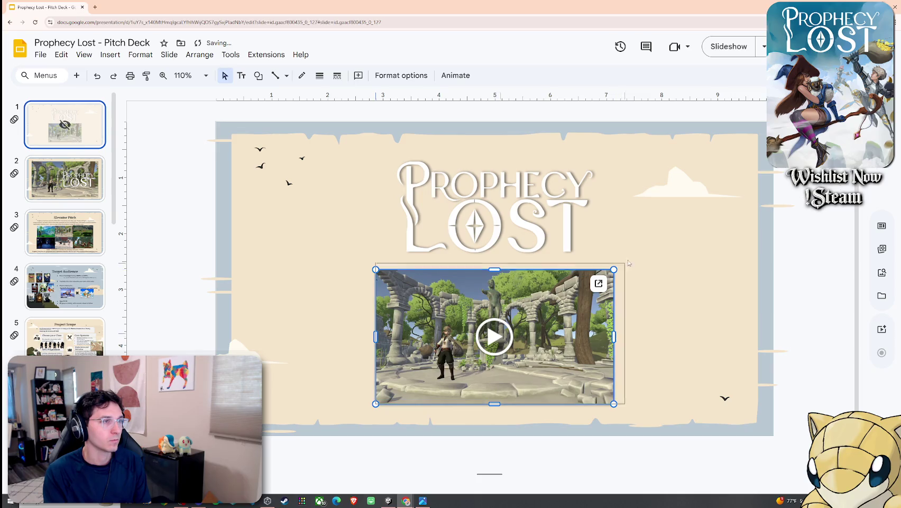
pyautogui.moveTo(629, 263); pyautogui.dragTo(654, 246)
# Shrink the Prophecy Lost logo and centre it at the top above the trailer video
pyautogui.click(596, 164)
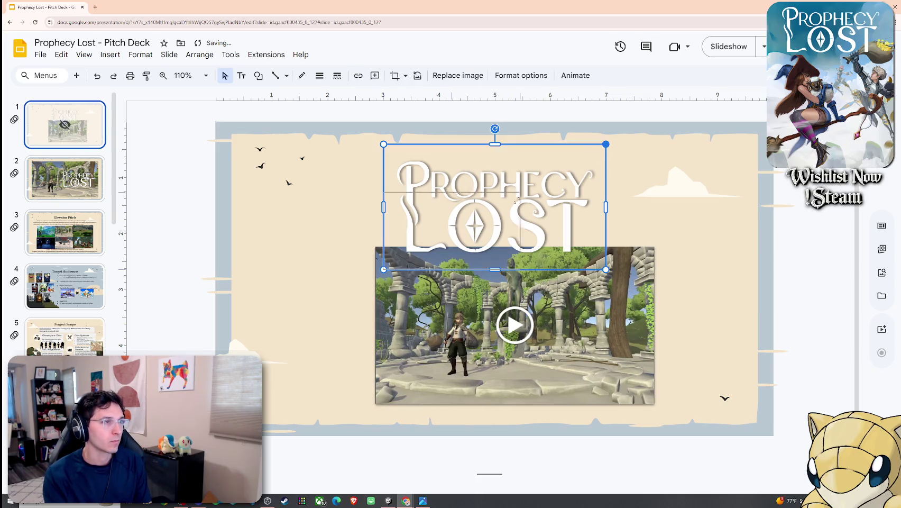
pyautogui.moveTo(606, 144); pyautogui.dragTo(516, 194)
pyautogui.moveTo(493, 235); pyautogui.dragTo(535, 193)
pyautogui.moveTo(468, 293); pyautogui.dragTo(419, 276)
pyautogui.moveTo(604, 386); pyautogui.dragTo(660, 417)
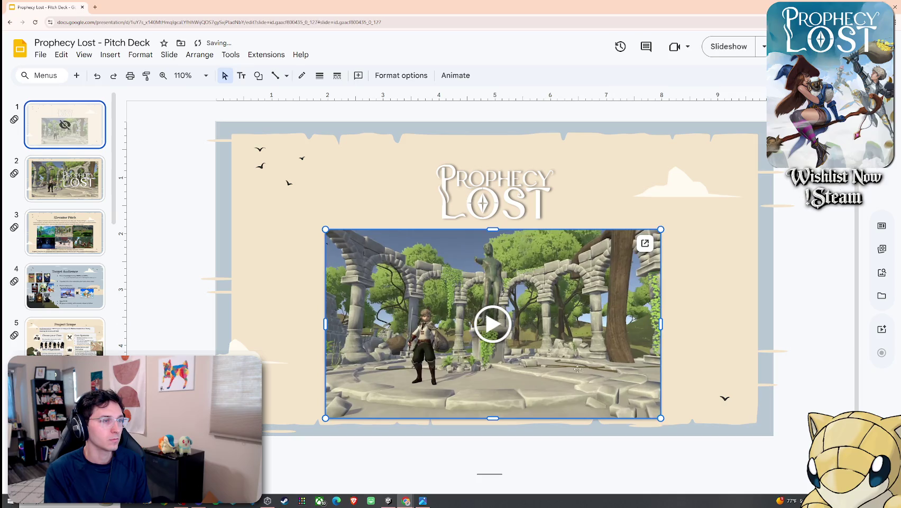
pyautogui.moveTo(566, 356); pyautogui.dragTo(567, 353)
pyautogui.moveTo(553, 234)
pyautogui.mouseDown()
pyautogui.moveTo(544, 218)
pyautogui.moveTo(579, 229)
pyautogui.mouseUp()
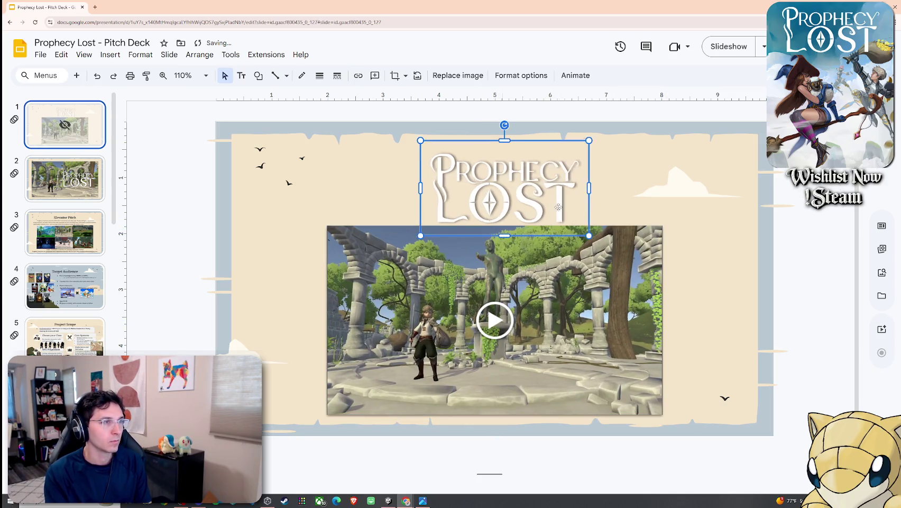
pyautogui.click(639, 214)
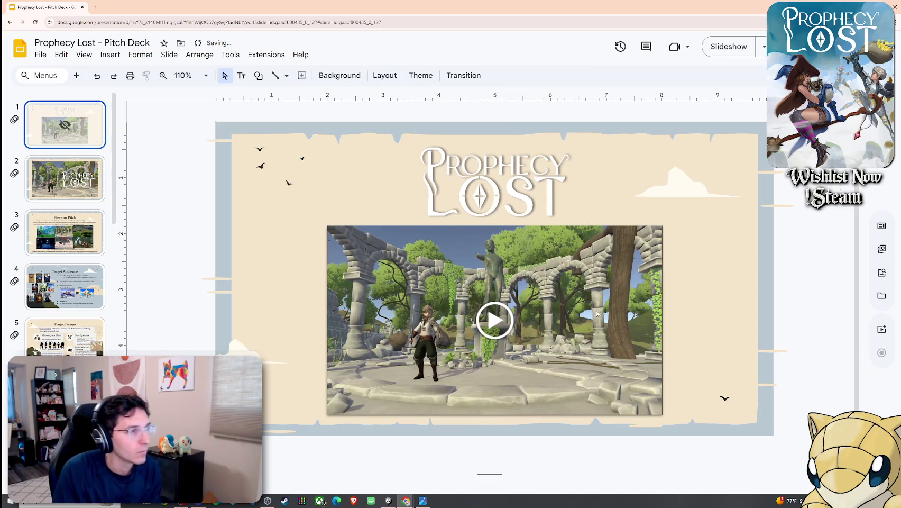
pyautogui.click(84, 54)
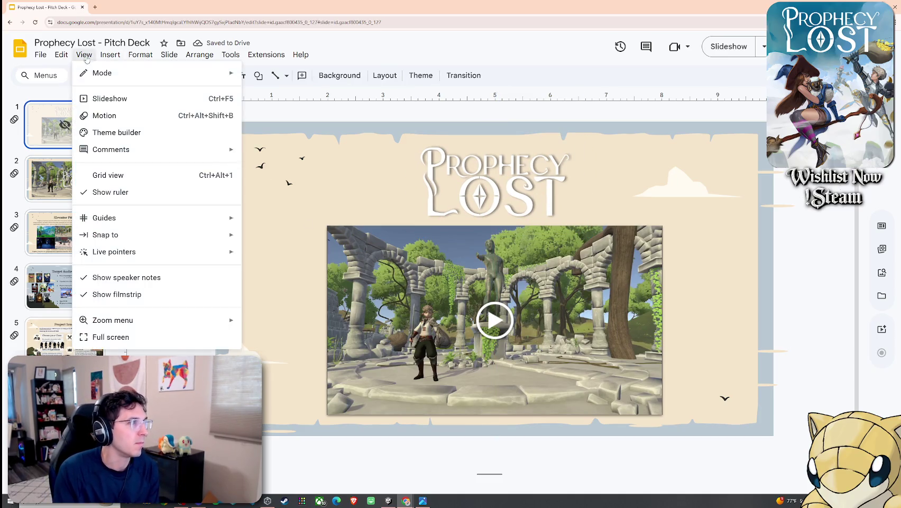
# Present the deck, step forward and back through the cube transitions, and play the trailer video
pyautogui.click(110, 105)
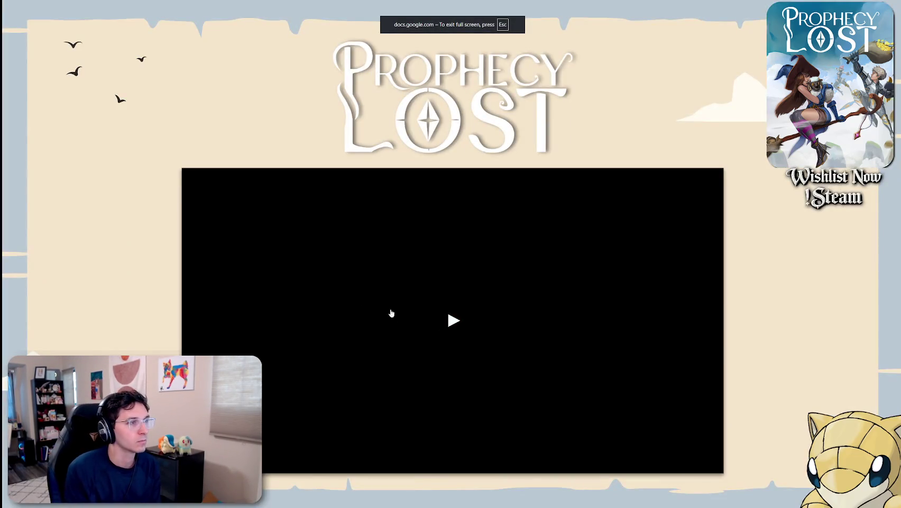
pyautogui.click(392, 313)
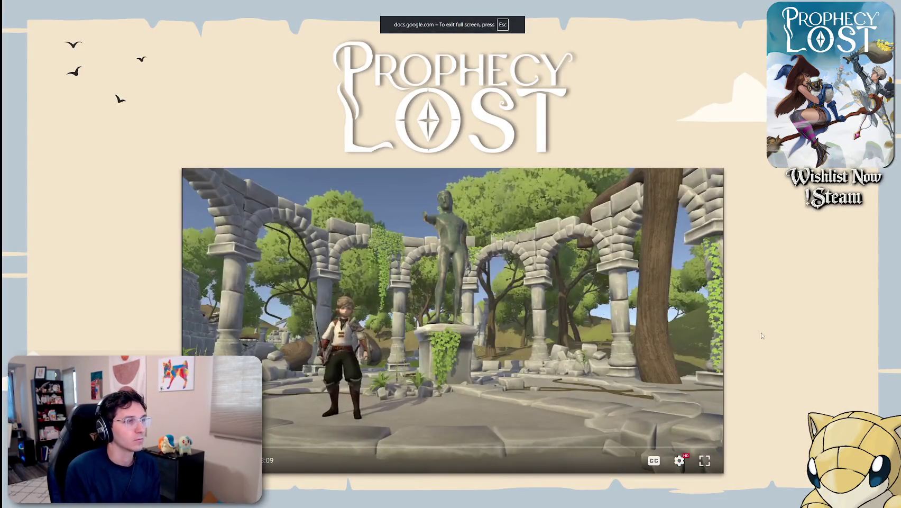
pyautogui.press('Right')
pyautogui.press('Left')
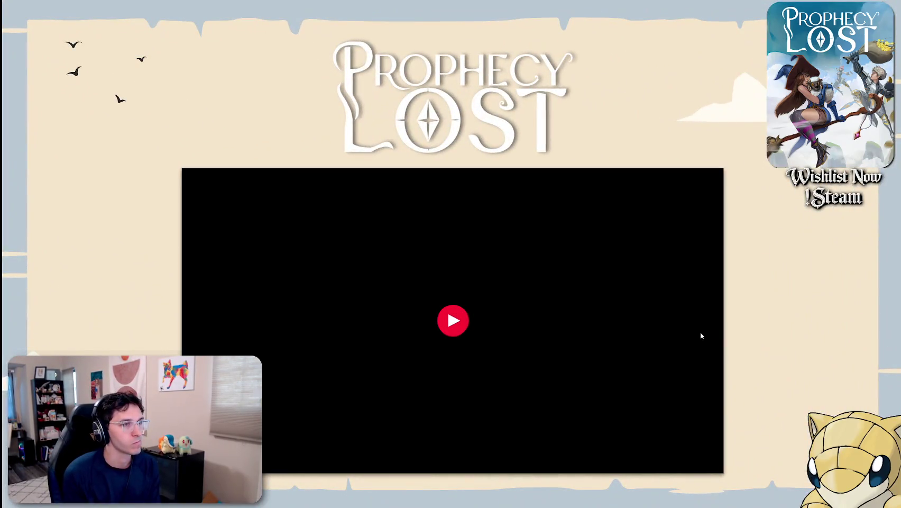
pyautogui.click(701, 334)
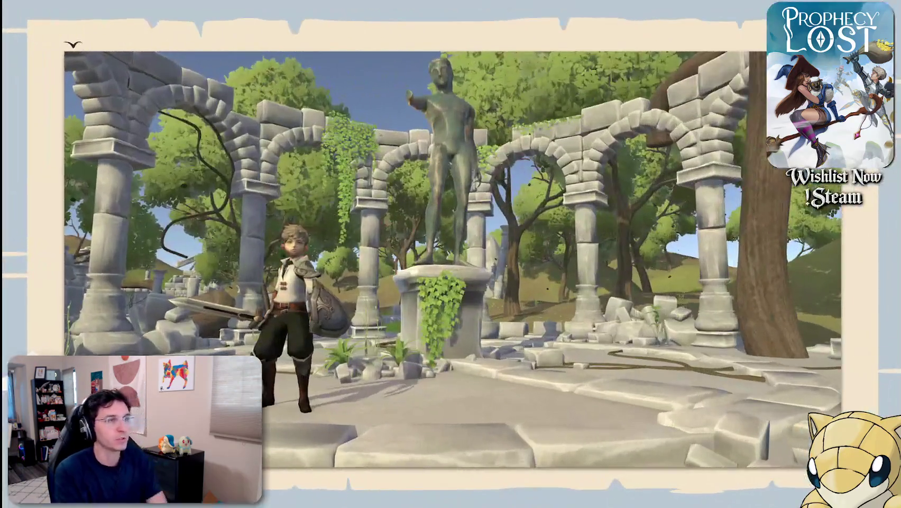
pyautogui.press('Escape')
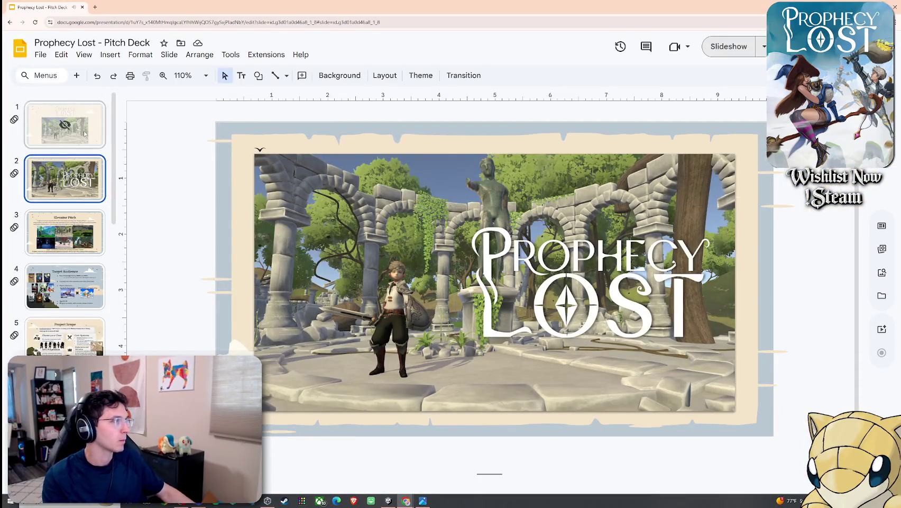
# Delete slide 1, then undo the deletion to restore it
pyautogui.click(85, 133)
pyautogui.press('Delete')
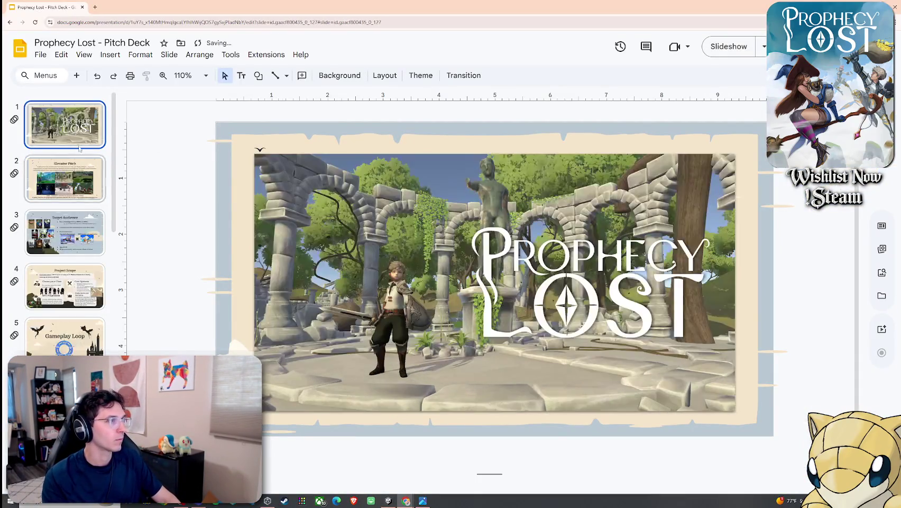
pyautogui.hotkey('ctrl', 'z')
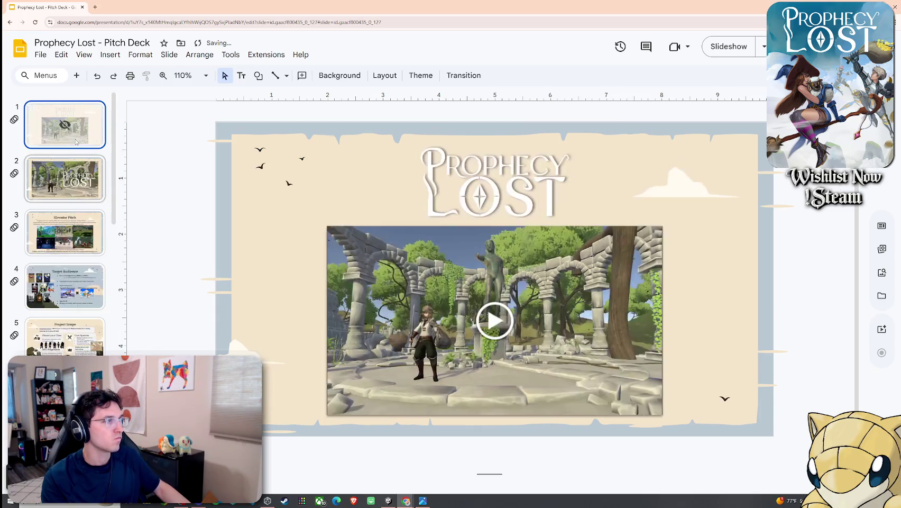
# Start the slideshow from slide 2 and advance through Elevator Pitch, Target Audience and Core Loop builds
pyautogui.click(45, 177)
pyautogui.click(84, 55)
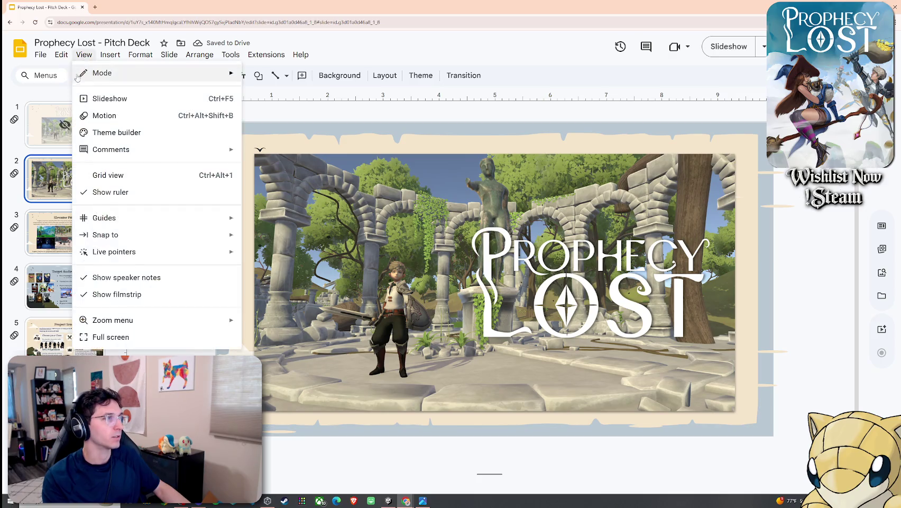
pyautogui.click(100, 66)
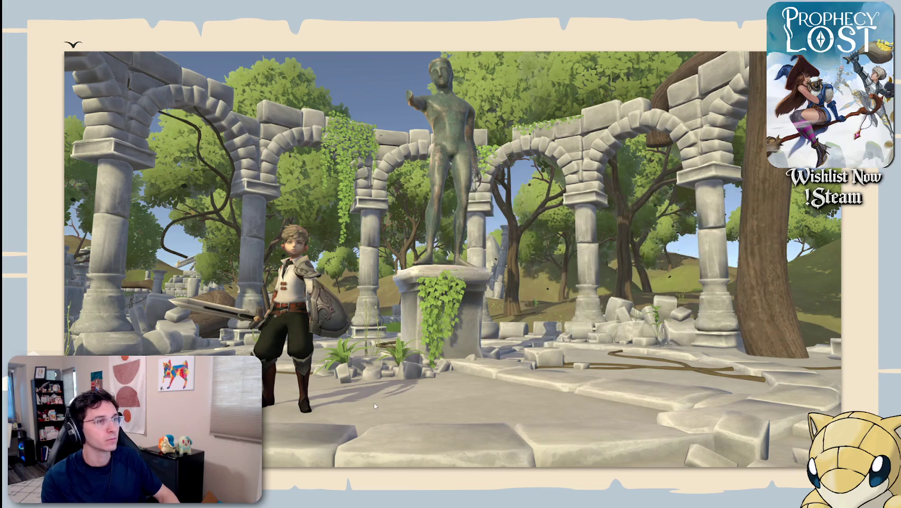
pyautogui.press('Right')
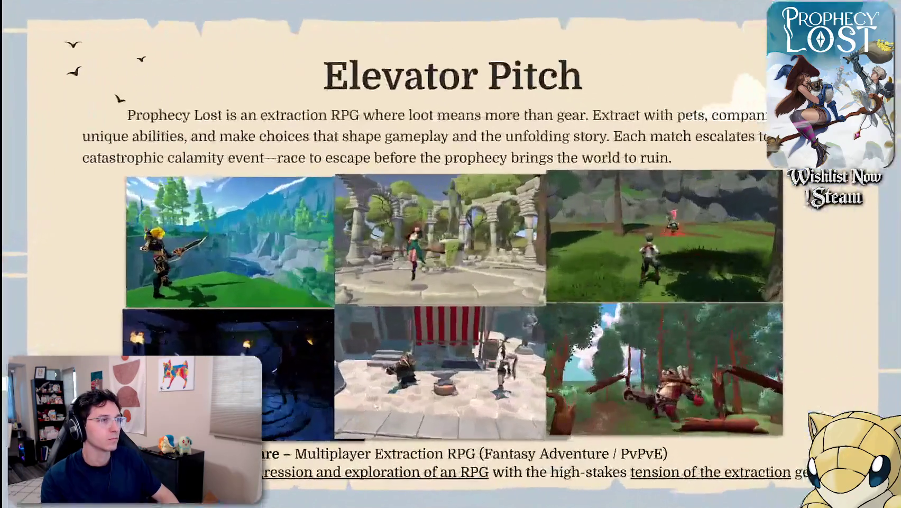
pyautogui.press('Right')
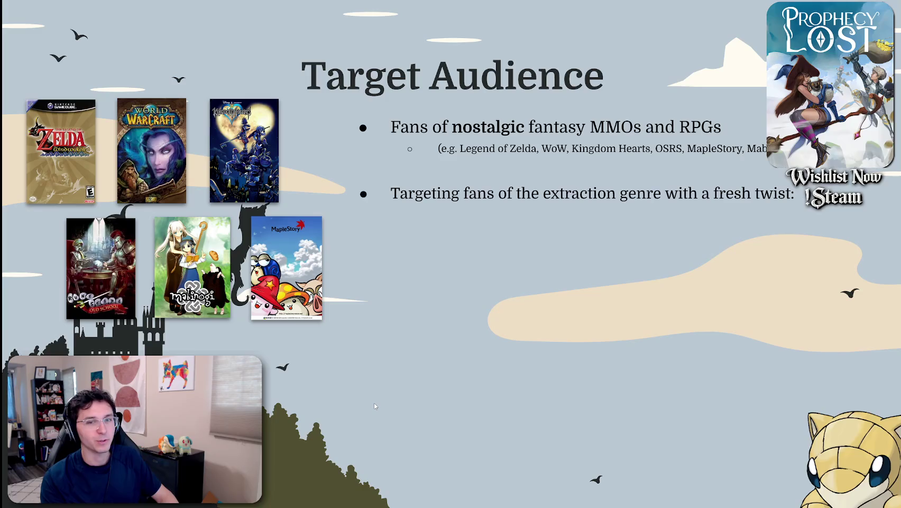
pyautogui.press('Right')
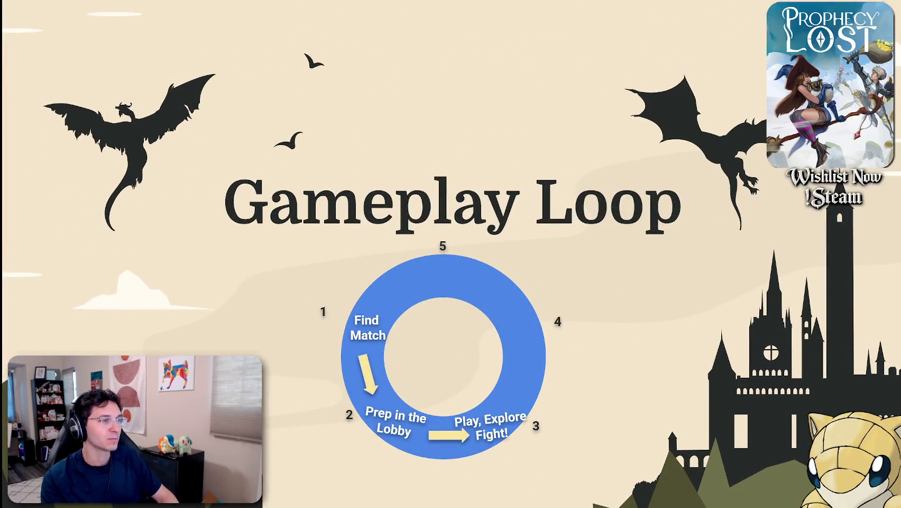
pyautogui.press('Right')
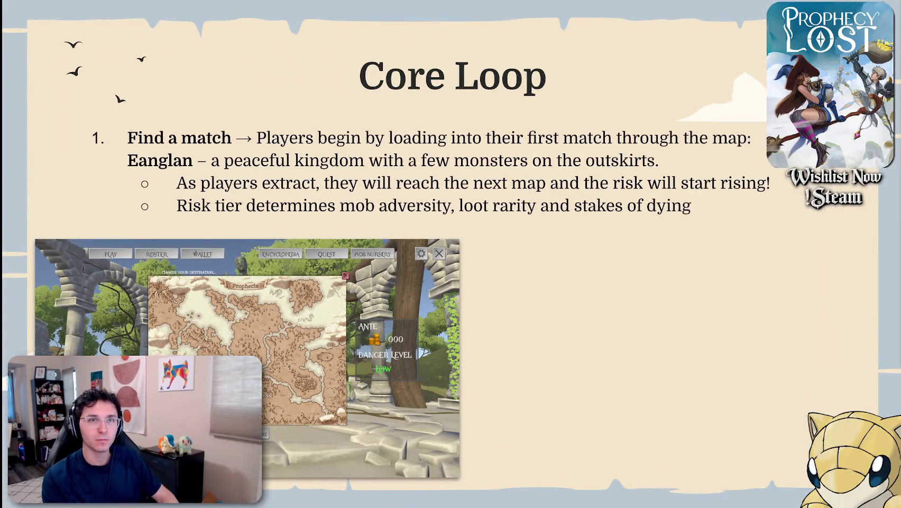
pyautogui.click(540, 237)
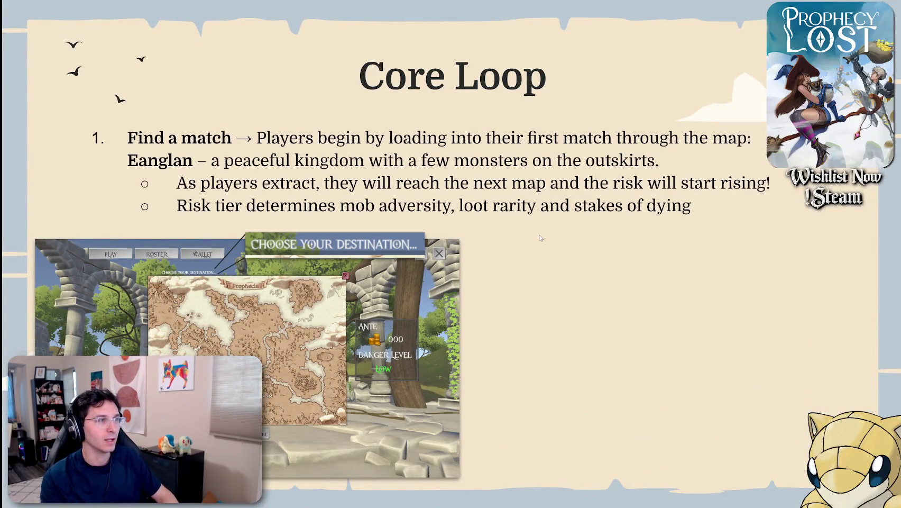
pyautogui.click(620, 208)
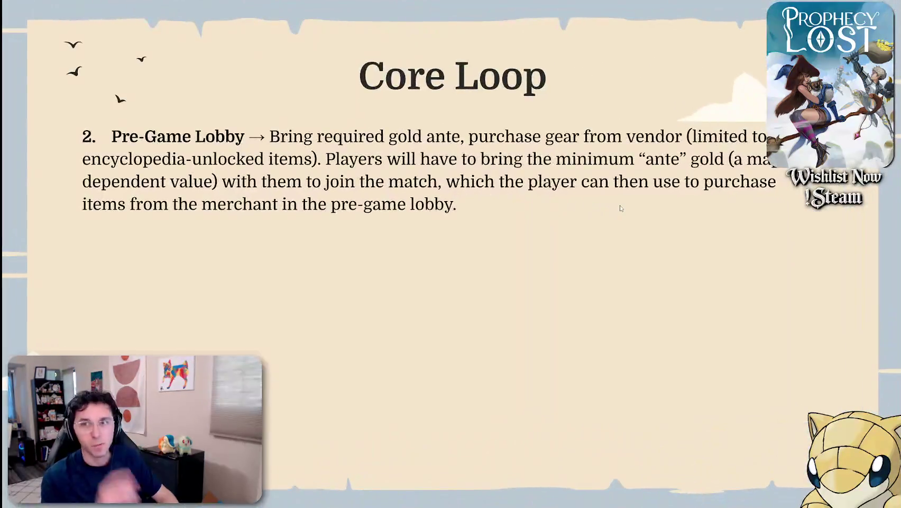
# Replay the cube transitions between the Pre-Game Lobby and In-Match Objectives slides, then exit
pyautogui.press('Left')
pyautogui.press('Right')
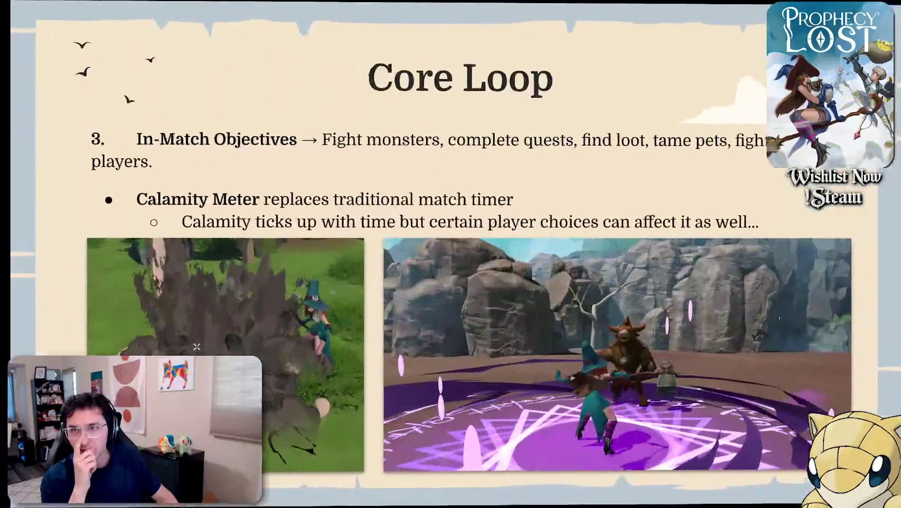
pyautogui.press('Left')
pyautogui.press('Right')
pyautogui.press('Right')
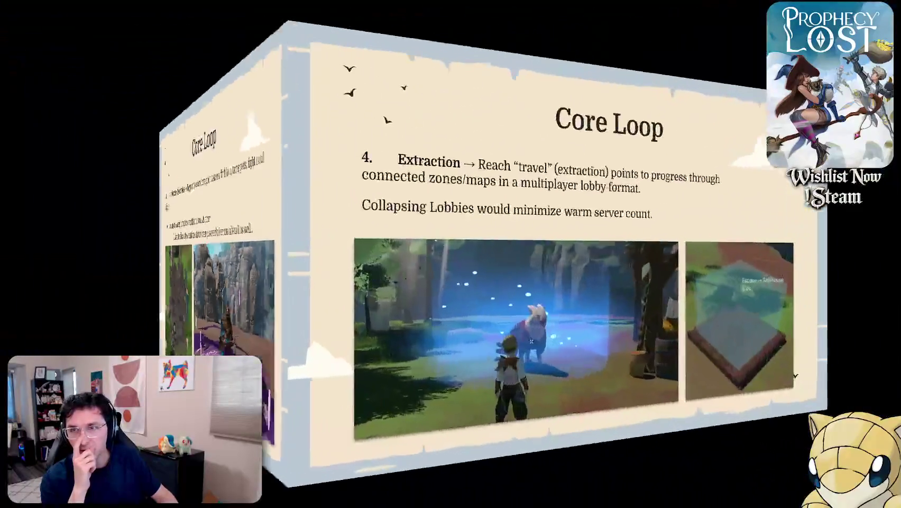
pyautogui.press('Left')
pyautogui.press('Escape')
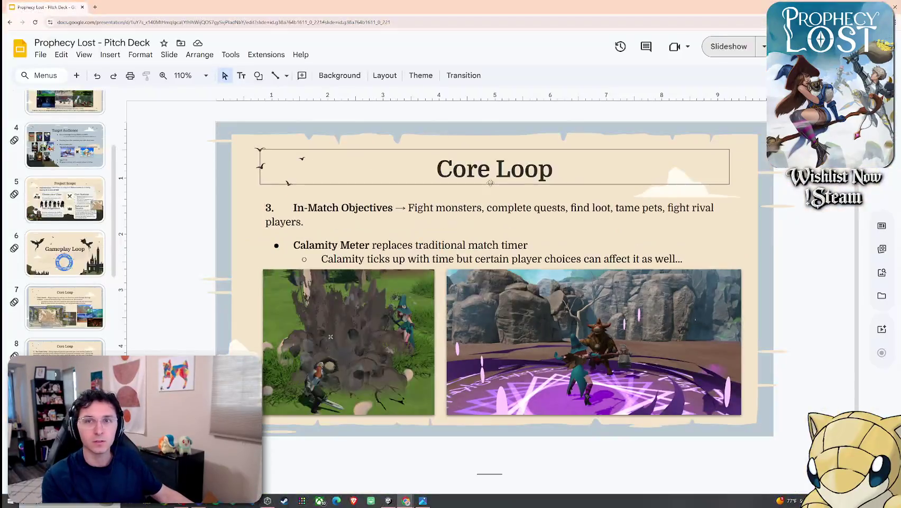
# Add an Appear animation to the left gameplay screenshot and select the right one
pyautogui.click(110, 54)
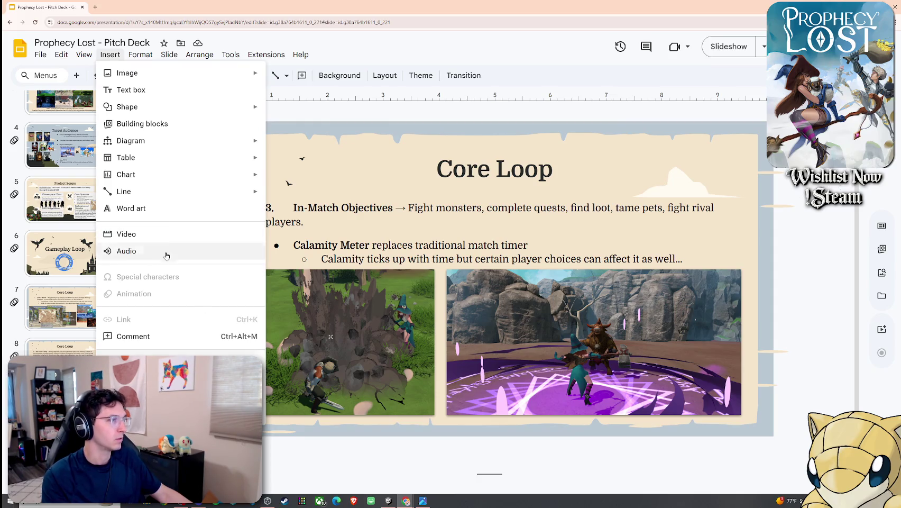
pyautogui.click(352, 334)
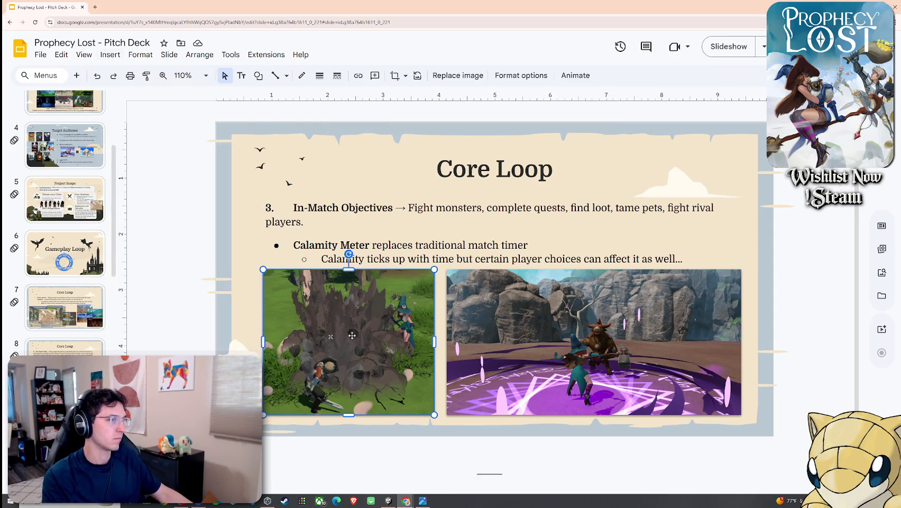
pyautogui.click(113, 56)
pyautogui.click(159, 294)
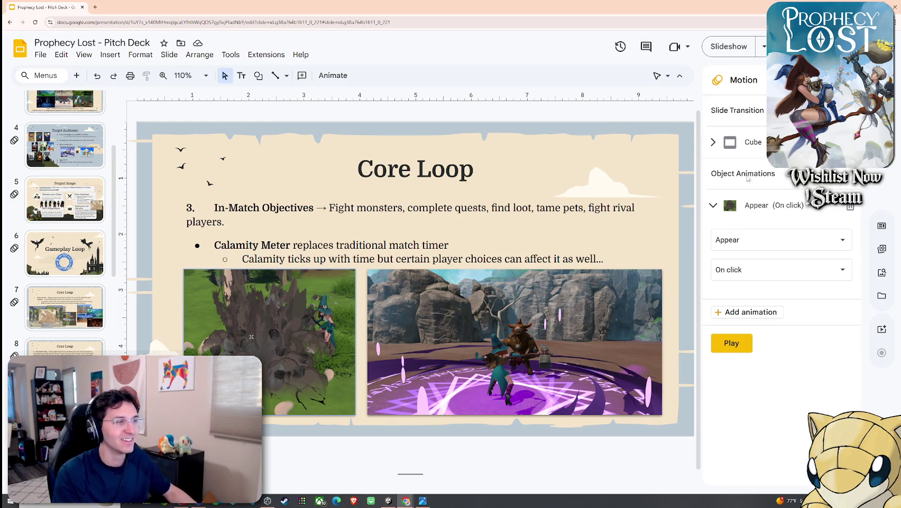
pyautogui.click(529, 320)
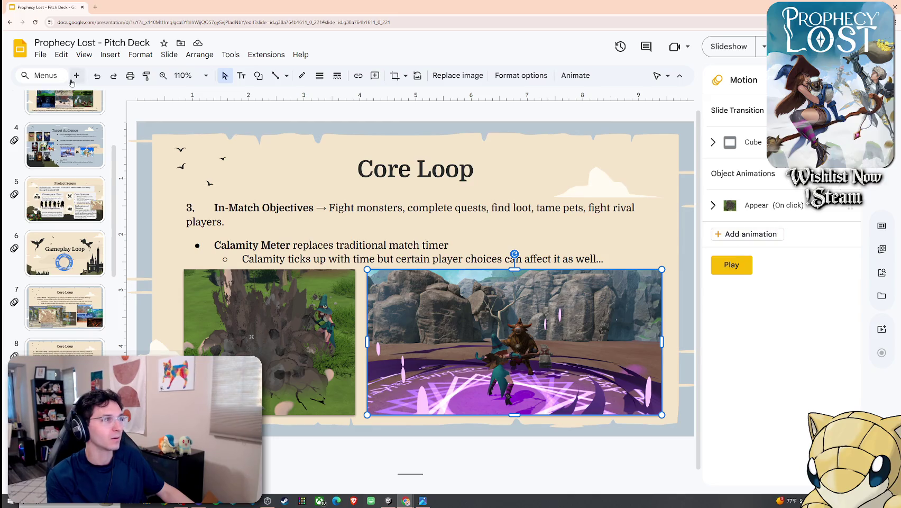
pyautogui.click(110, 55)
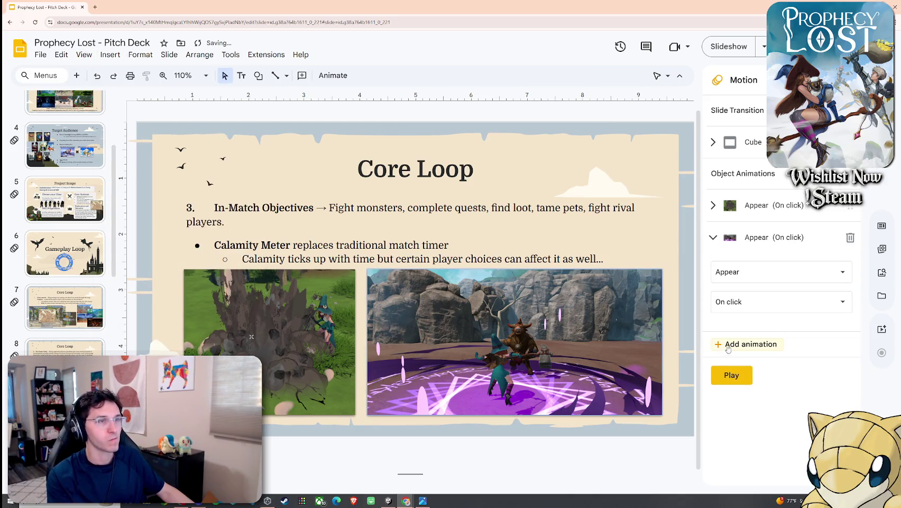
pyautogui.scroll(-3, 68, 307)
# On the Extraction slide, give both the left and right images Appear animations
pyautogui.click(68, 307)
pyautogui.click(276, 278)
pyautogui.click(110, 55)
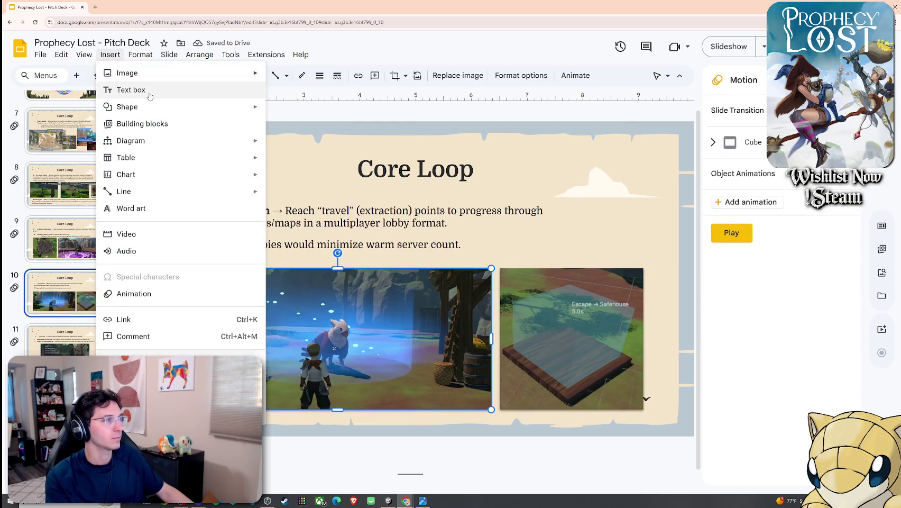
pyautogui.click(127, 292)
pyautogui.click(571, 339)
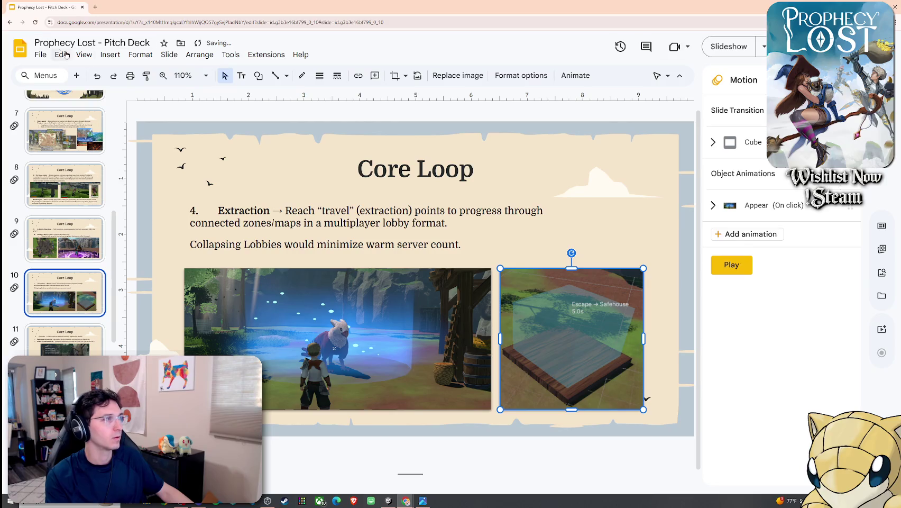
pyautogui.click(110, 54)
pyautogui.click(164, 291)
# Add an Appear animation to the death-screen image on the next Core Loop slide
pyautogui.click(61, 341)
pyautogui.click(353, 323)
pyautogui.click(85, 54)
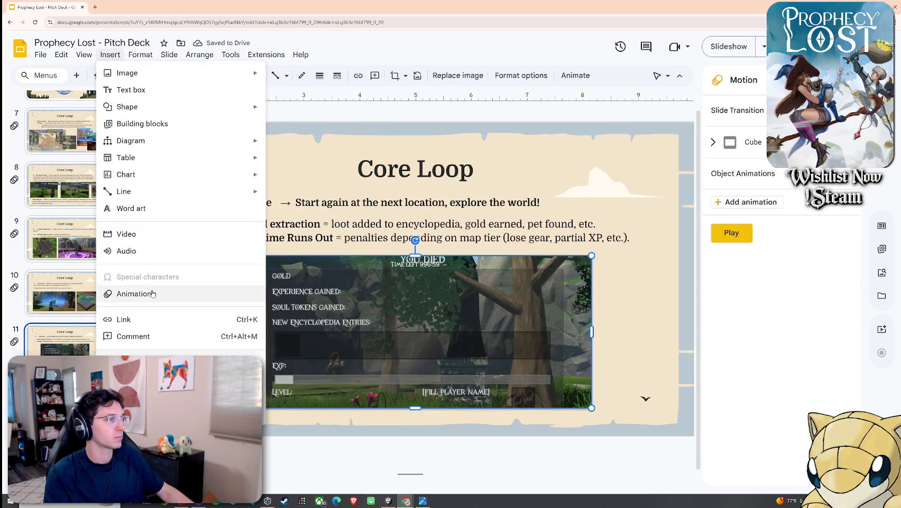
pyautogui.click(151, 292)
pyautogui.scroll(-3, 83, 284)
pyautogui.click(83, 281)
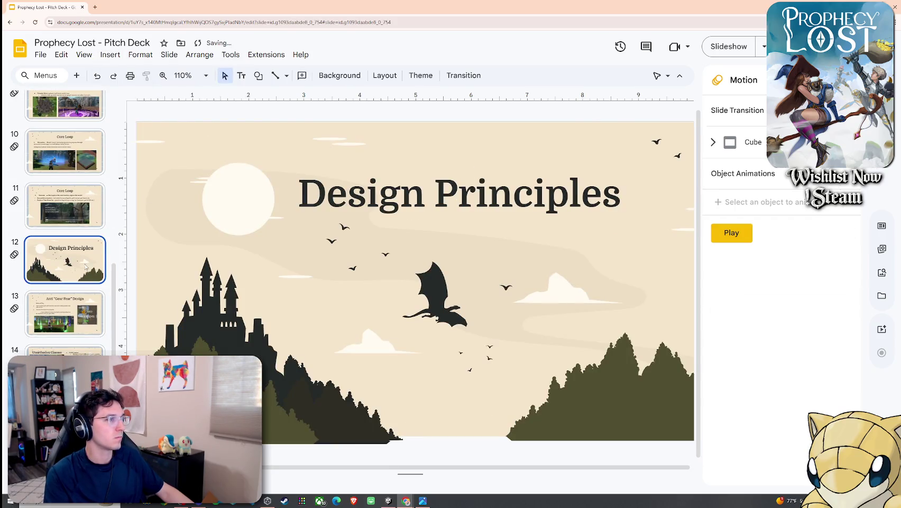
# Give the ANTE image and bottom-left screenshot on the Anti "Gear Fear" slide Appear animations
pyautogui.click(64, 313)
pyautogui.click(403, 329)
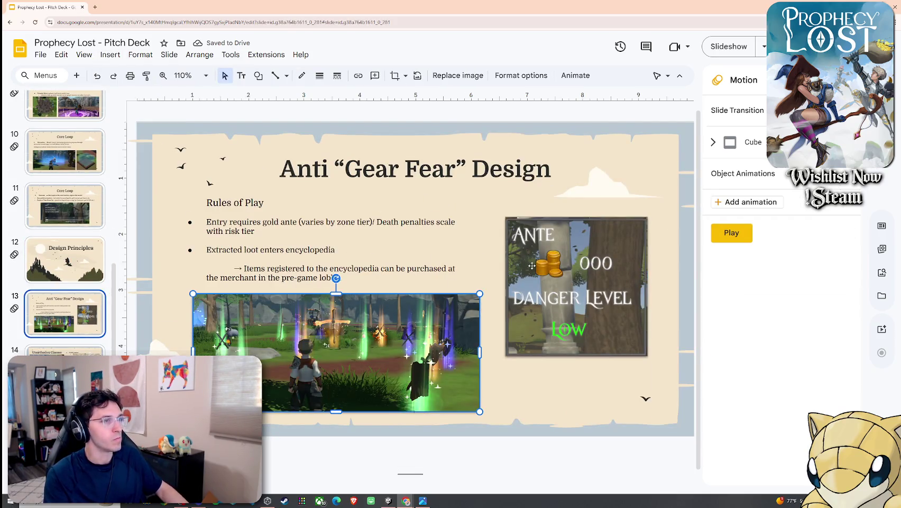
pyautogui.keyDown('shift'); pyautogui.click(576, 243); pyautogui.keyUp('shift')
pyautogui.click(110, 54)
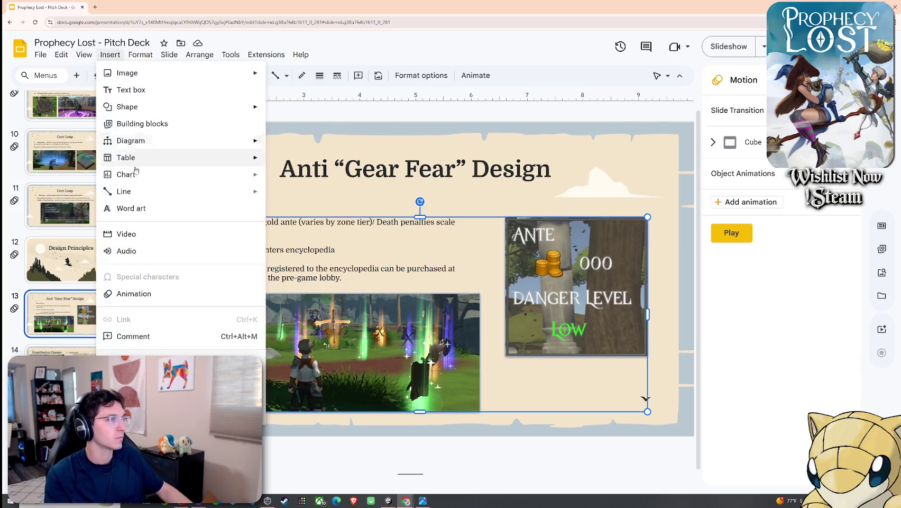
pyautogui.press('Escape')
pyautogui.click(567, 210)
pyautogui.click(576, 254)
pyautogui.click(110, 54)
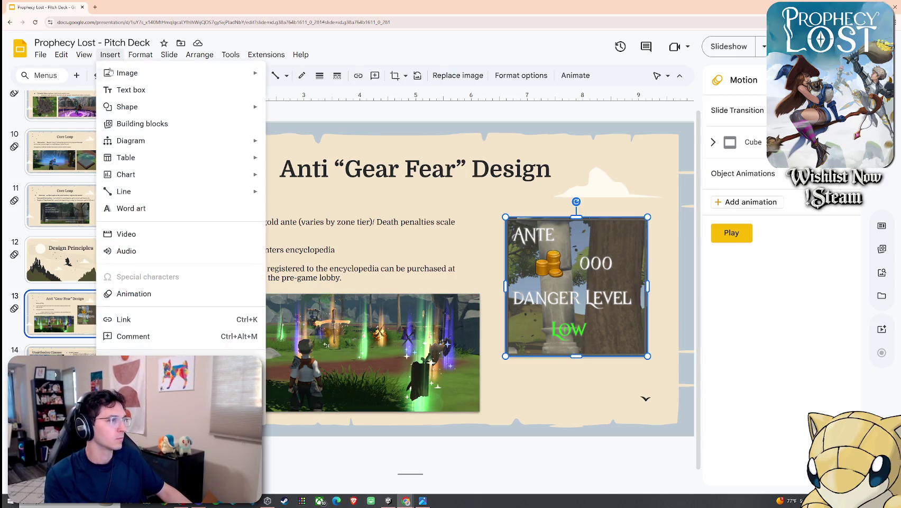
pyautogui.click(143, 294)
pyautogui.click(269, 346)
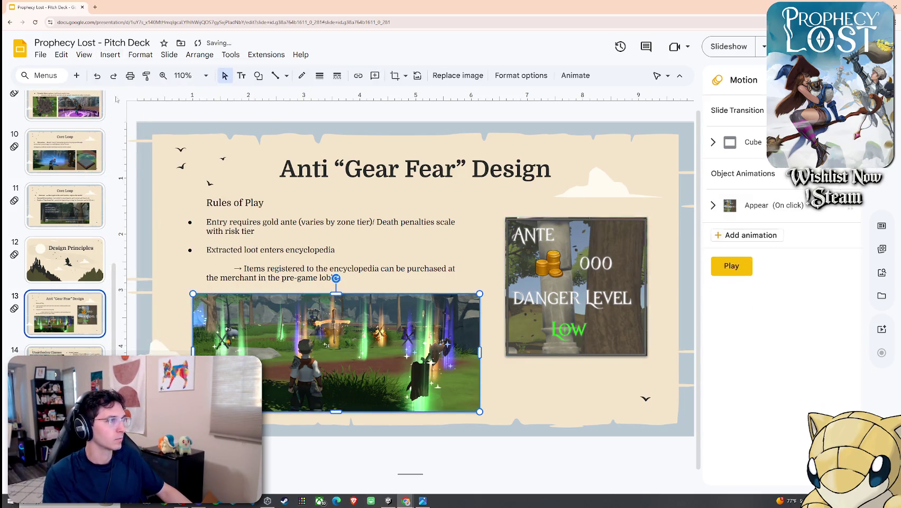
pyautogui.click(110, 55)
pyautogui.click(184, 293)
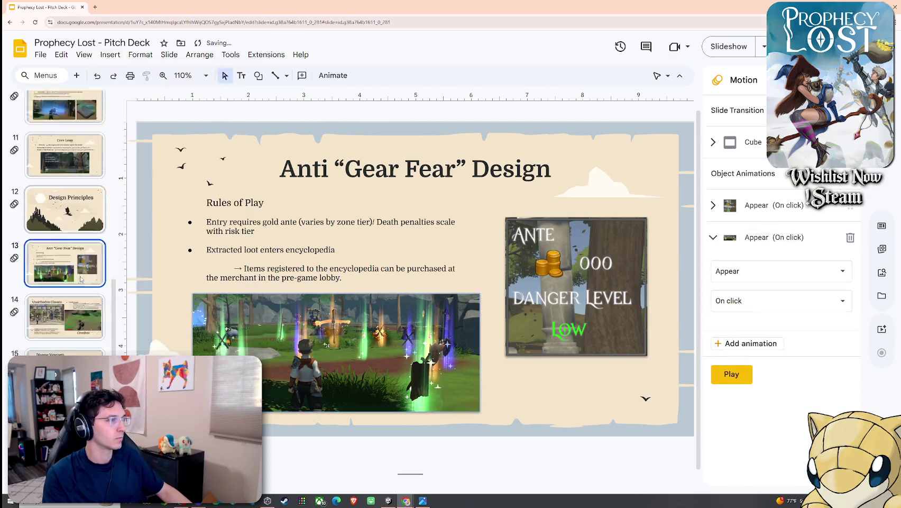
# Look over the Unorthodox Classes and Diverse Movesets slides without adding animations
pyautogui.click(61, 352)
pyautogui.click(286, 254)
pyautogui.click(111, 54)
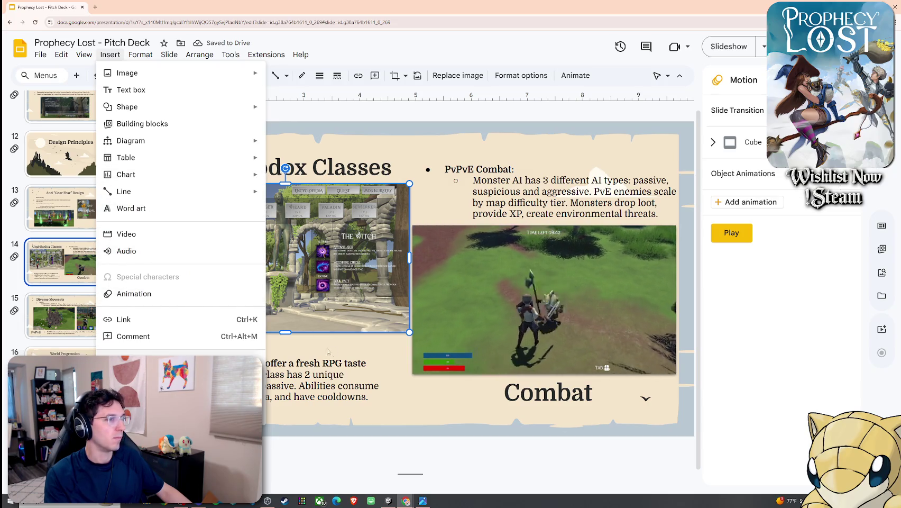
pyautogui.click(94, 327)
pyautogui.click(94, 327)
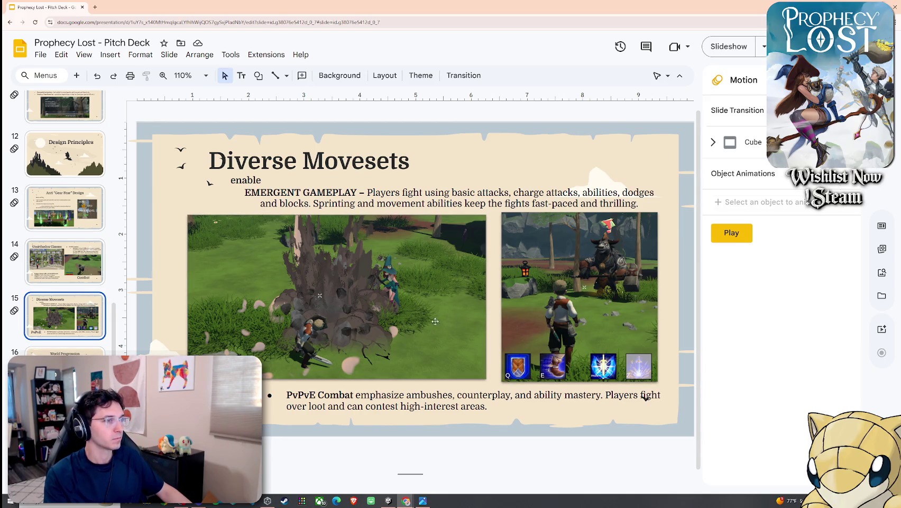
# On the World Progression slide, select both the boat and map images
pyautogui.press('Down')
pyautogui.click(320, 338)
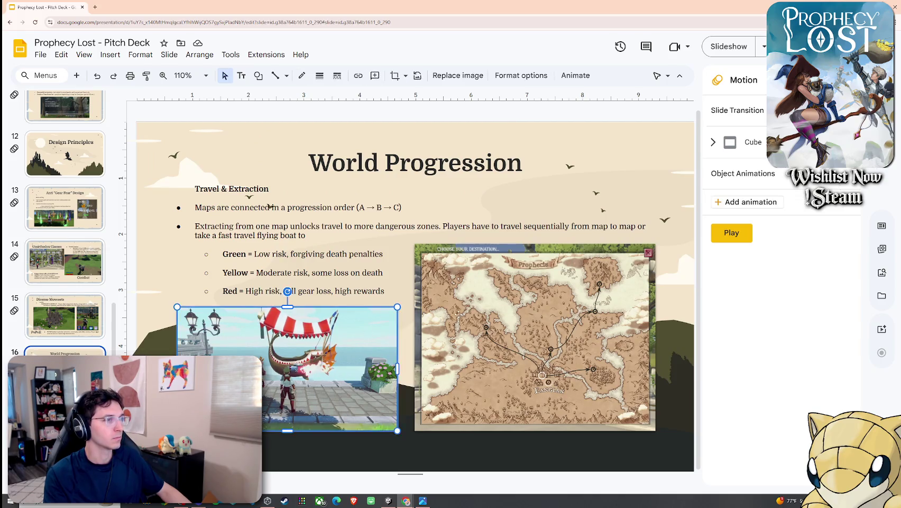
pyautogui.click(479, 317)
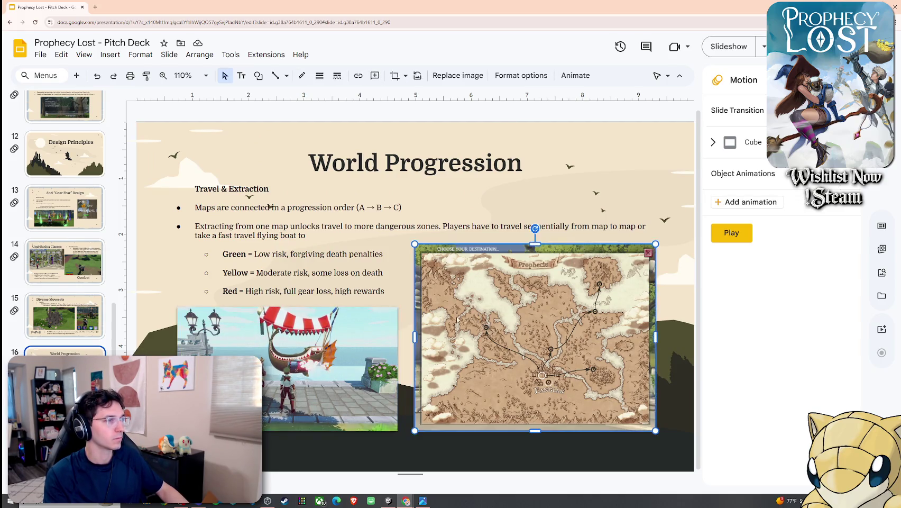
pyautogui.keyDown('shift'); pyautogui.click(317, 317); pyautogui.keyUp('shift')
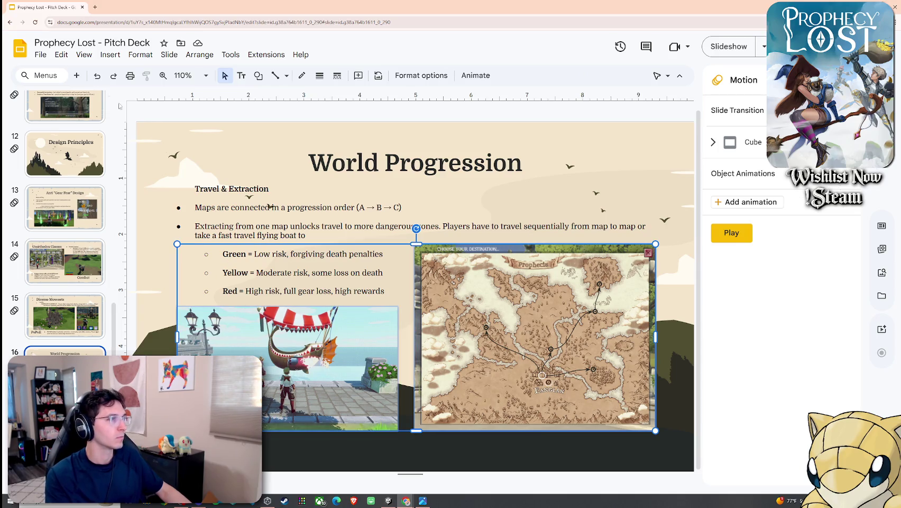
pyautogui.click(110, 55)
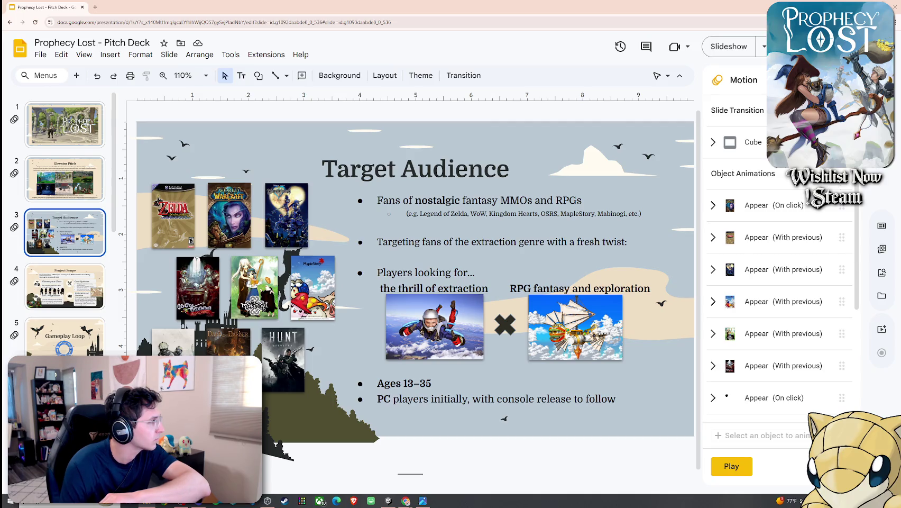
# Jump to the title slide at the start of the deck
pyautogui.press('Home')
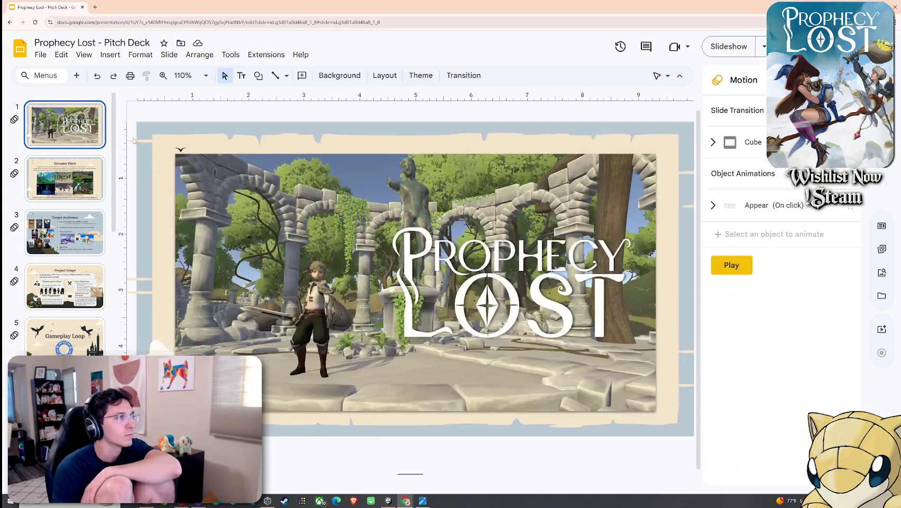
# Preview the slideshow from the title slide to Elevator Pitch, then return to the title slide
pyautogui.hotkey('alt', 'v')
pyautogui.press('Return')
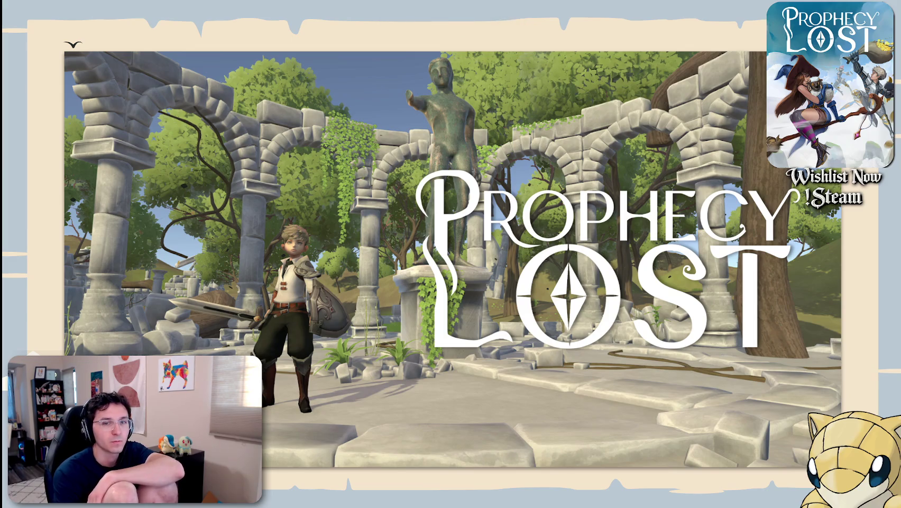
pyautogui.press('Right')
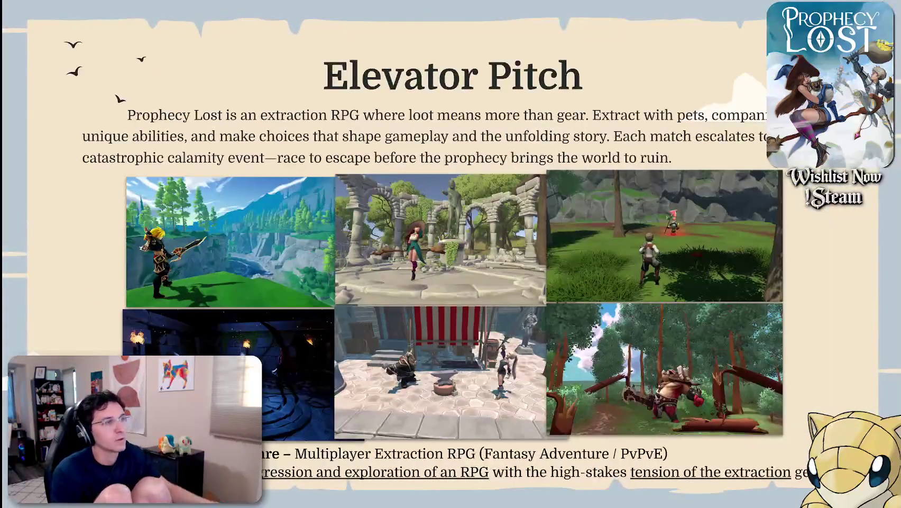
pyautogui.press('Escape')
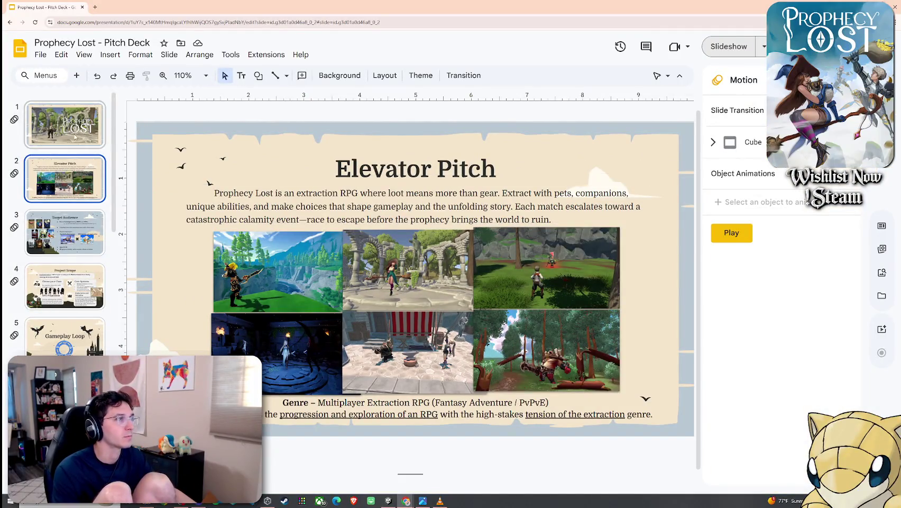
pyautogui.press('Up')
# Delete the Prophecy Lost logo's Appear animation and restart the slideshow
pyautogui.click(471, 258)
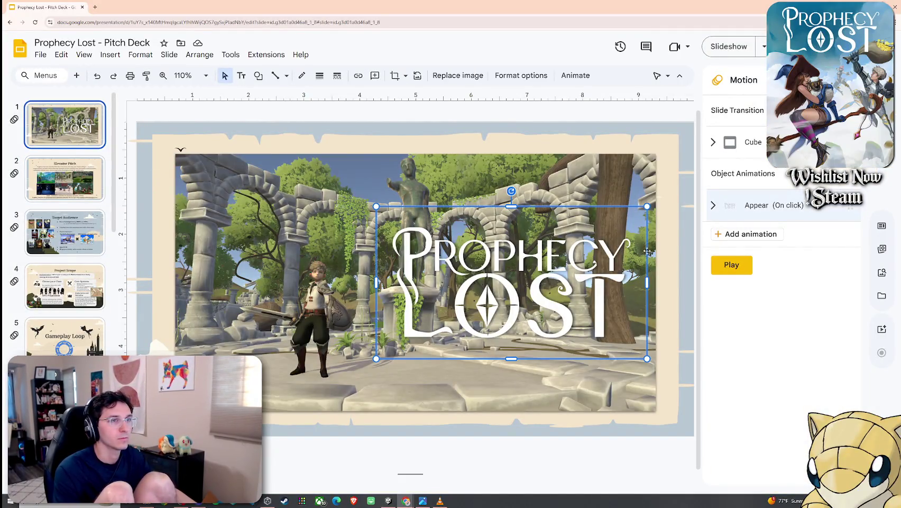
pyautogui.click(851, 209)
pyautogui.click(851, 209)
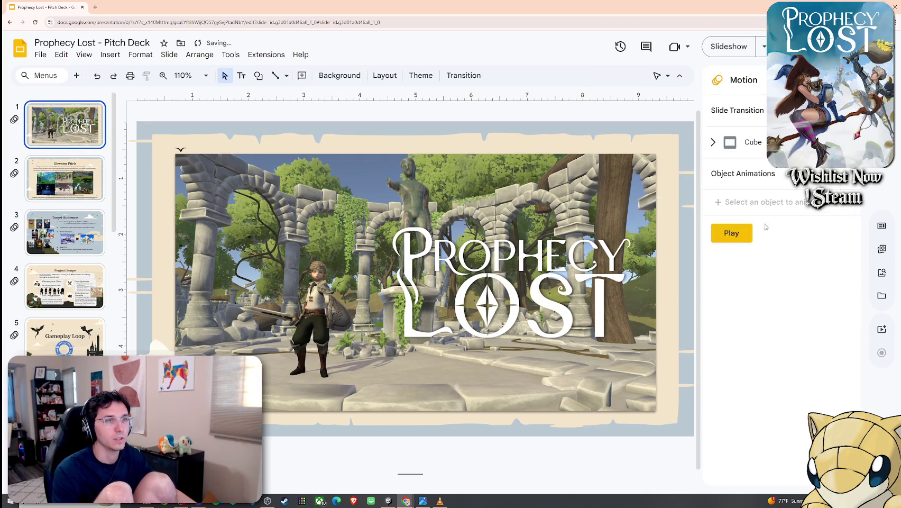
pyautogui.click(84, 55)
pyautogui.click(107, 100)
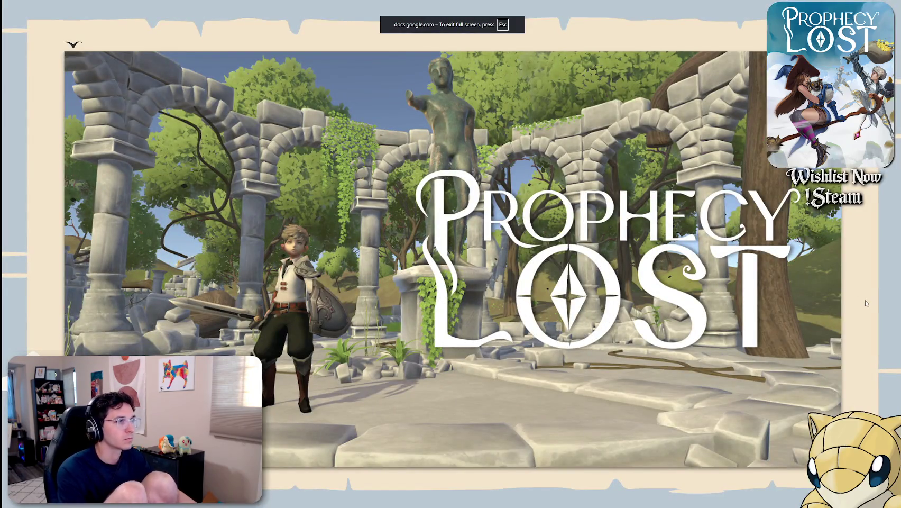
# Advance from Elevator Pitch through Core Loop, step back to Gameplay Loop, then exit the slideshow
pyautogui.press('Right')
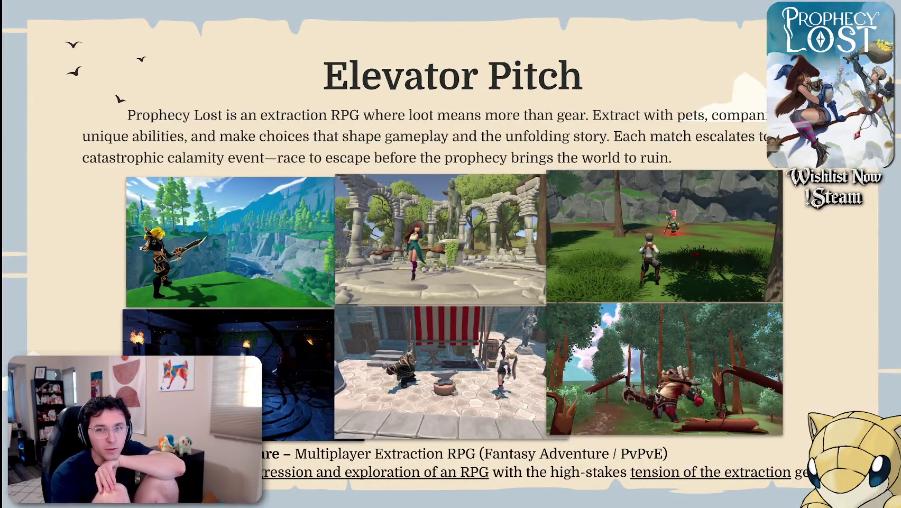
pyautogui.press('Right')
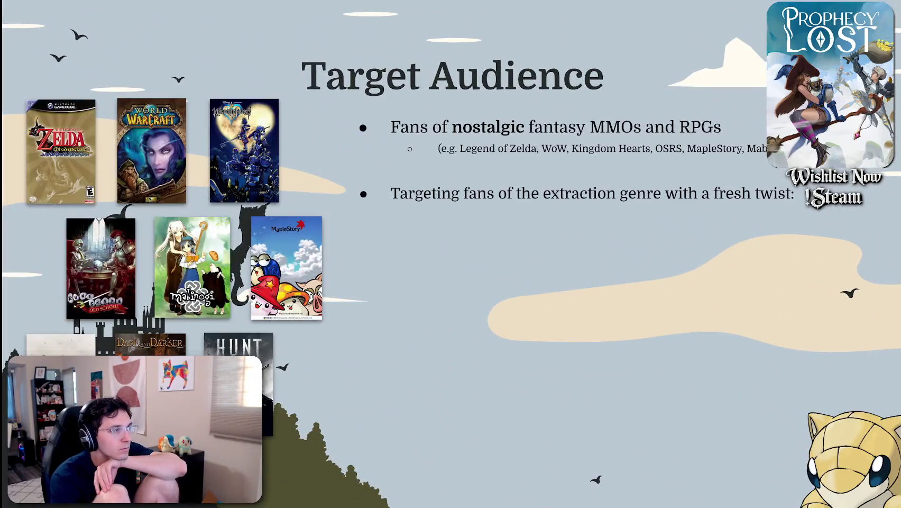
pyautogui.press('Right')
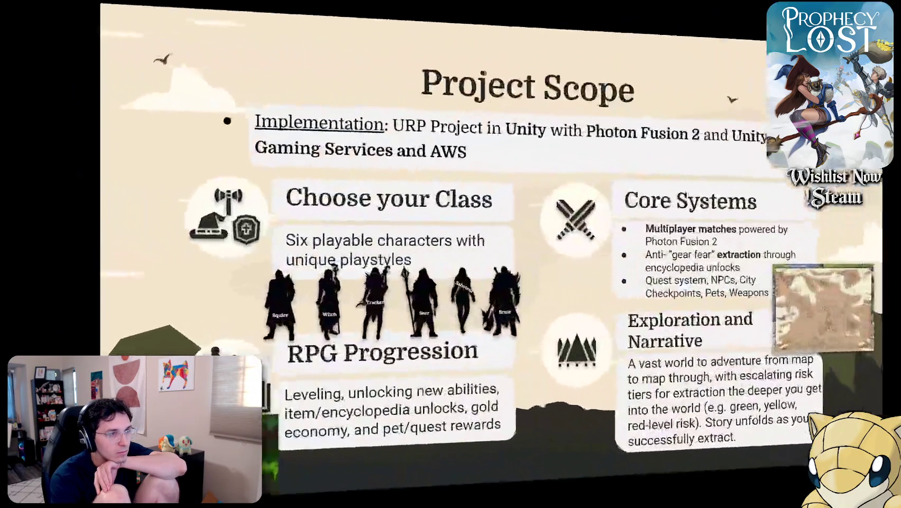
pyautogui.press('Right')
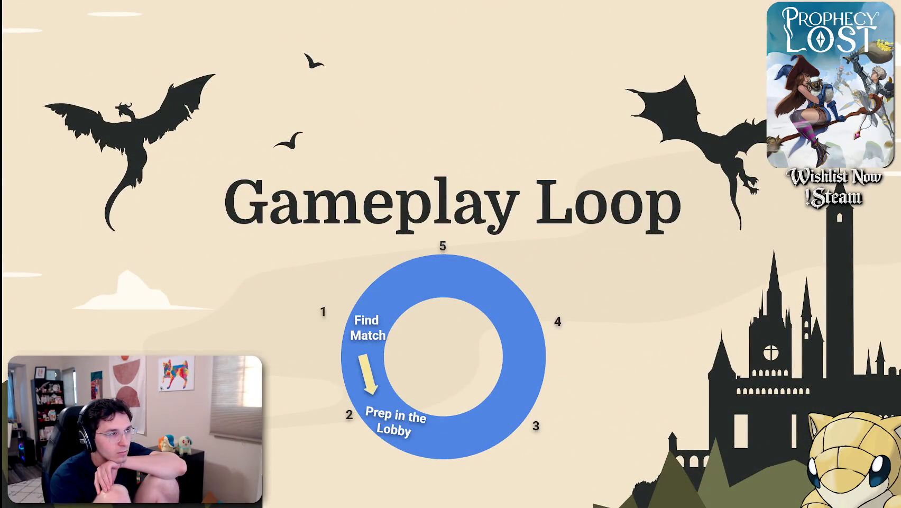
pyautogui.press('Right')
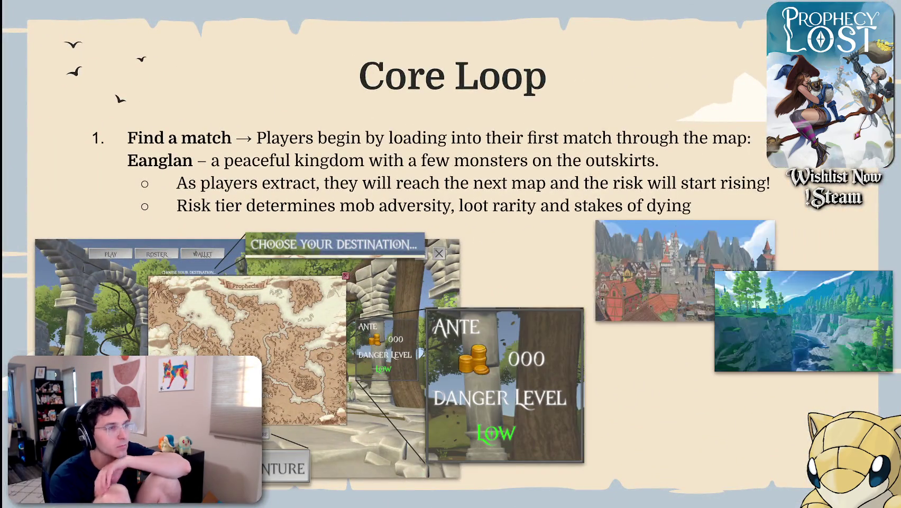
pyautogui.press('Left')
pyautogui.press('Left')
pyautogui.press('Left')
pyautogui.press('Left')
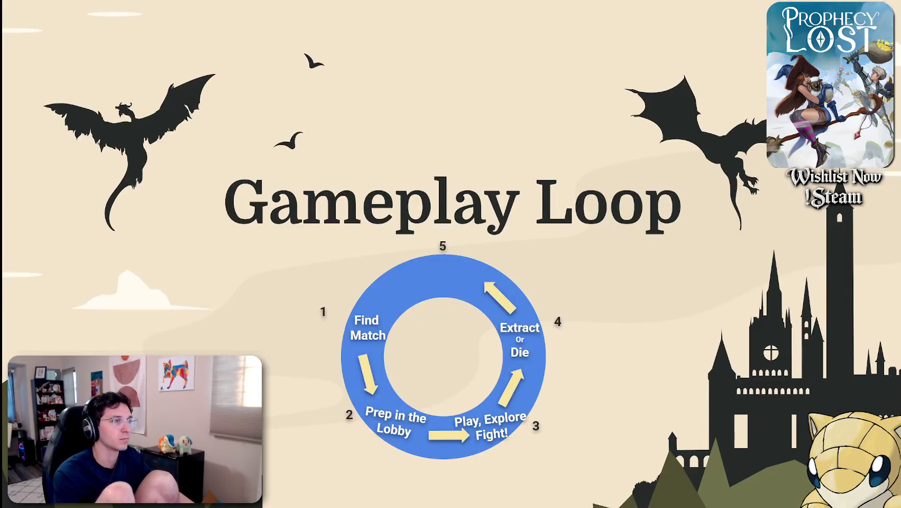
pyautogui.press('Left')
pyautogui.press('Left')
pyautogui.press('Left')
pyautogui.press('Left')
pyautogui.press('Left')
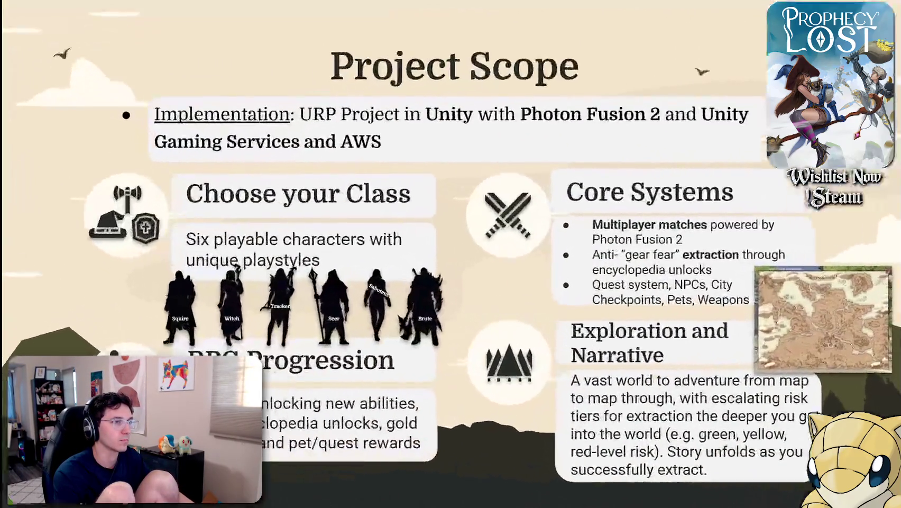
pyautogui.press('Escape')
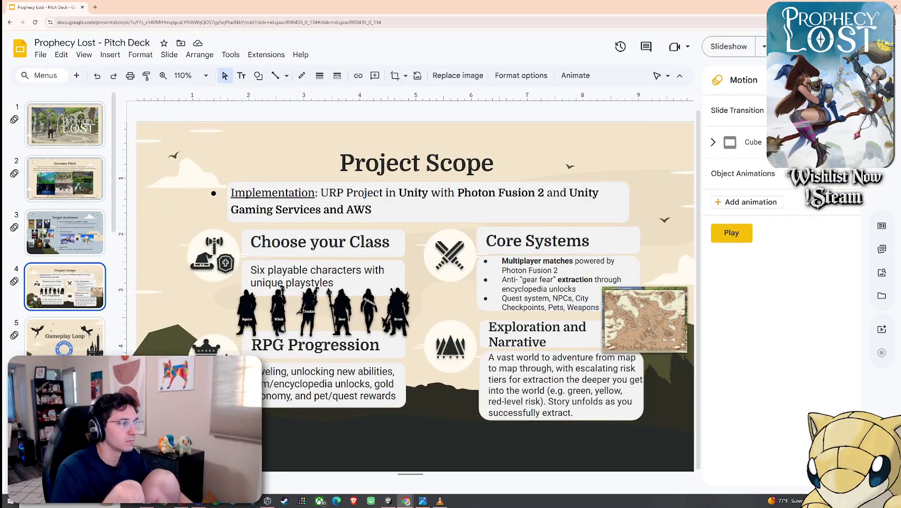
# Give the Project Scope class silhouettes, text boxes and icons an Appear animation together
pyautogui.click(222, 292)
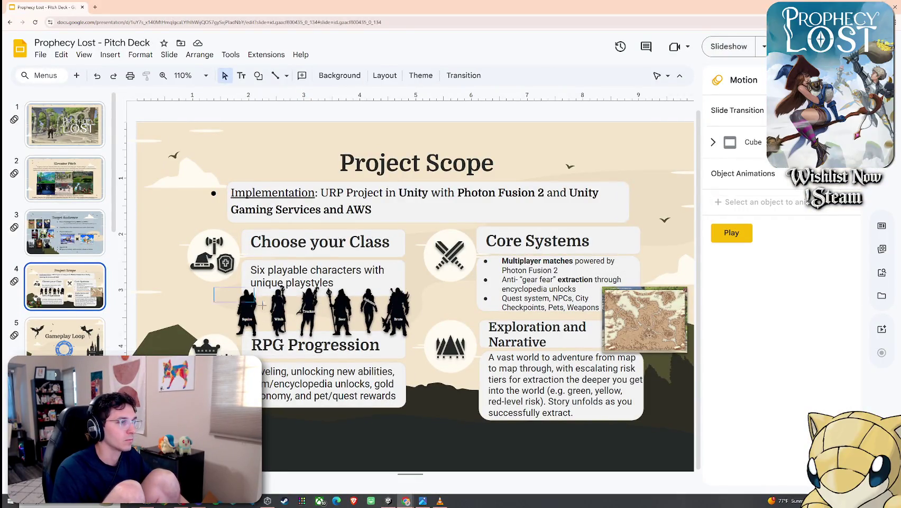
pyautogui.moveTo(262, 306); pyautogui.dragTo(428, 348)
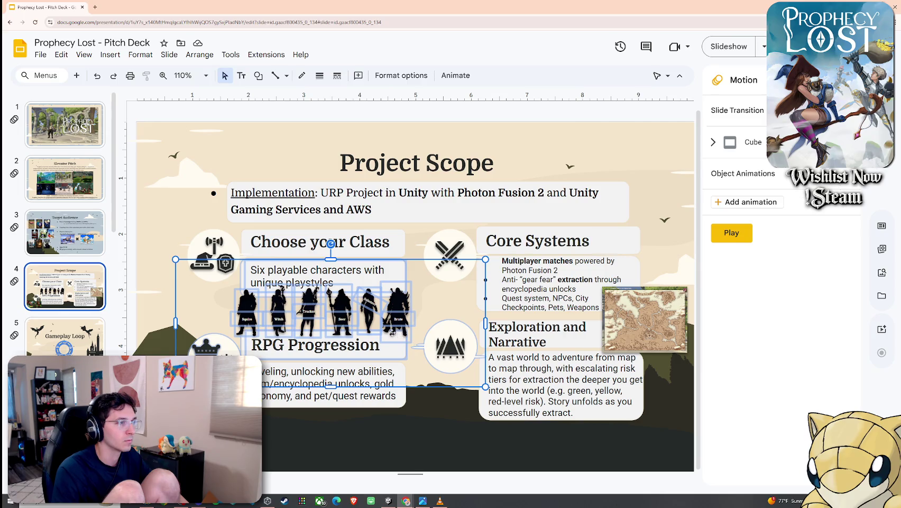
pyautogui.click(756, 204)
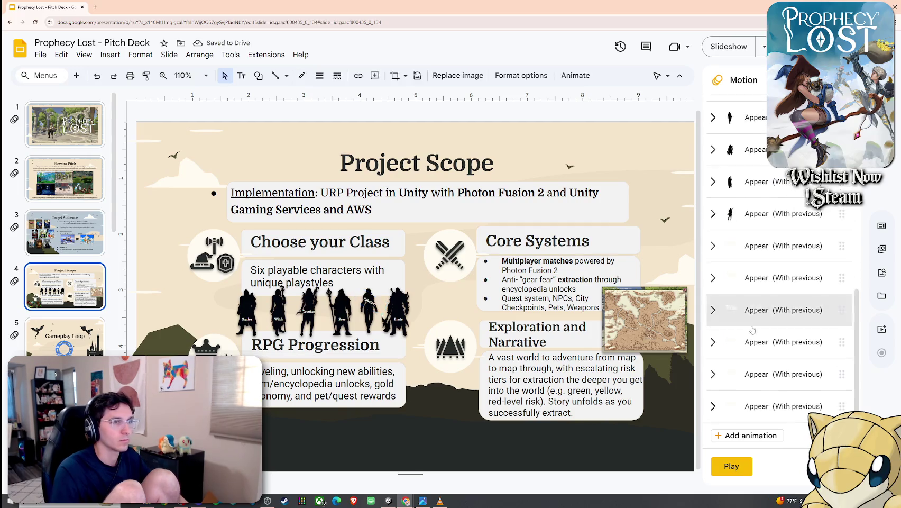
# Add an on-click Appear animation for the map image, then present from the first slide
pyautogui.click(746, 435)
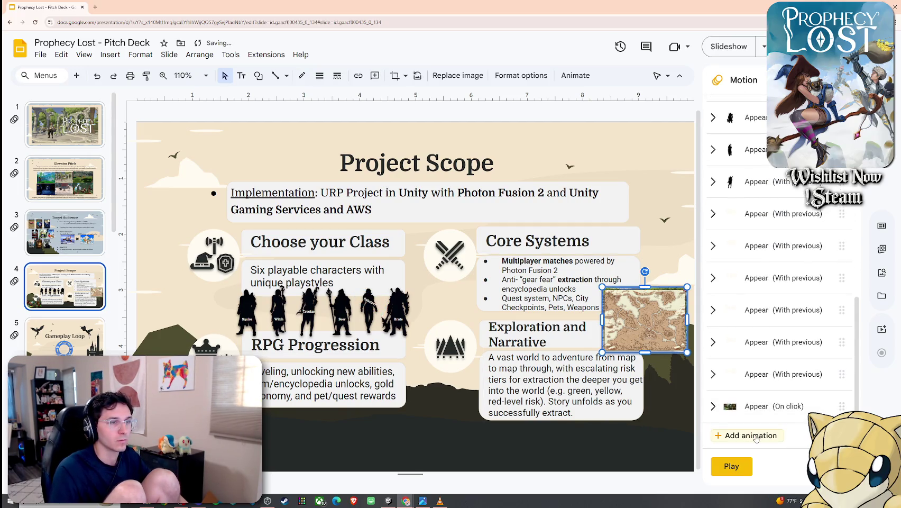
pyautogui.click(110, 54)
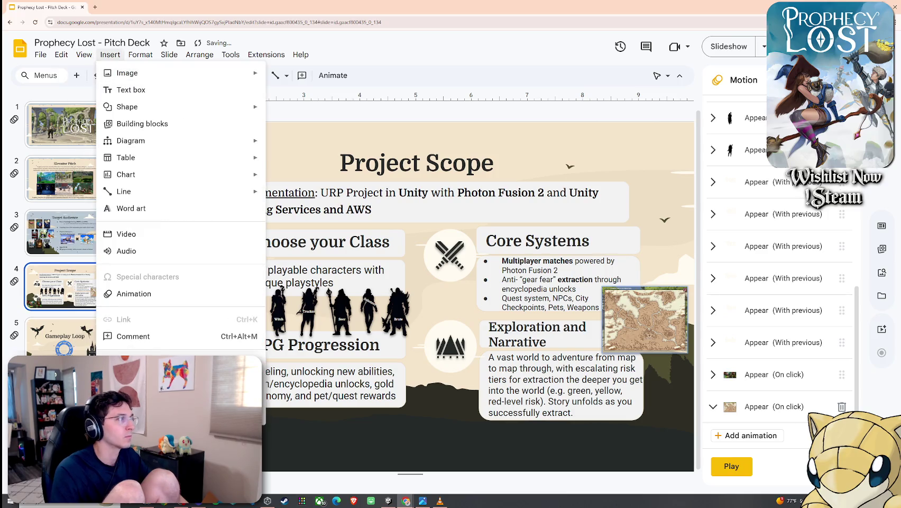
pyautogui.press('Escape')
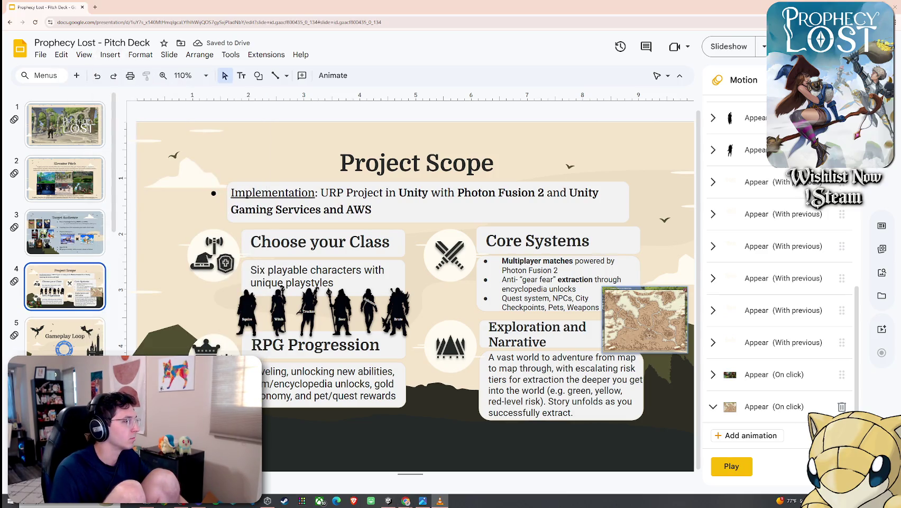
pyautogui.click(91, 58)
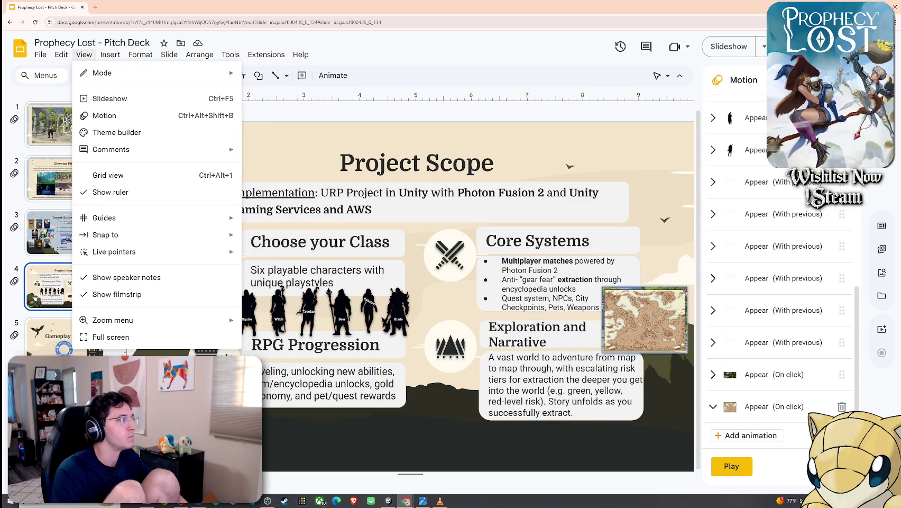
pyautogui.press('Escape')
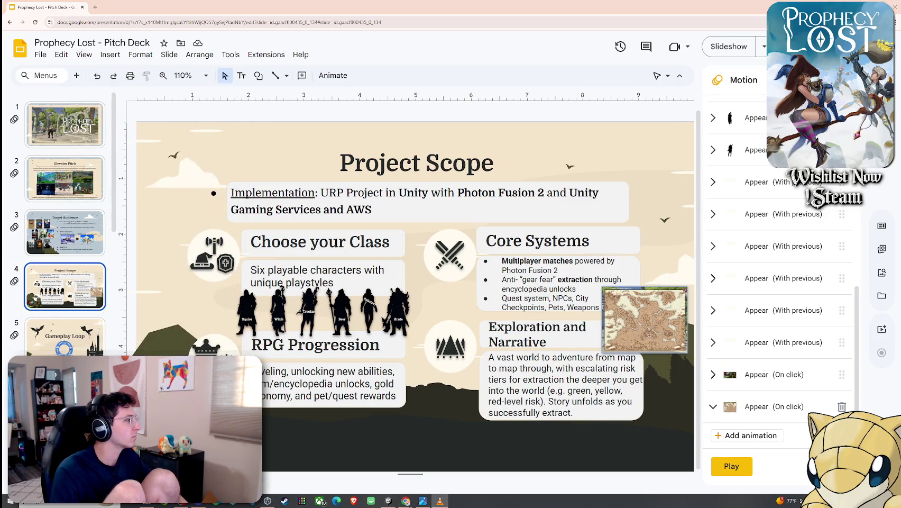
pyautogui.click(84, 55)
pyautogui.click(105, 97)
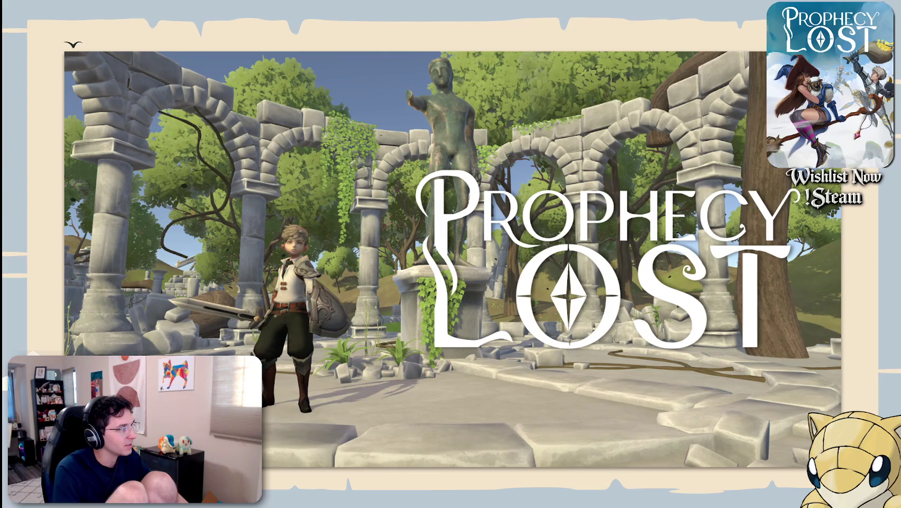
pyautogui.press('Right')
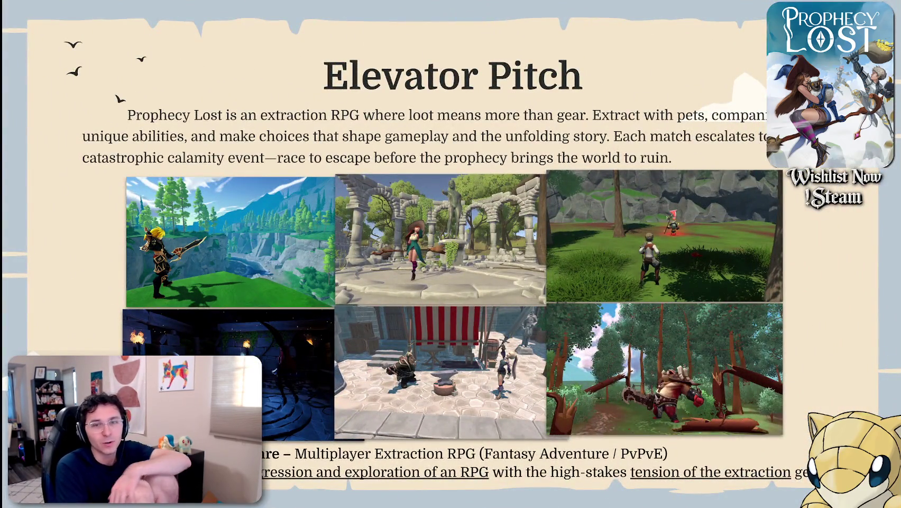
pyautogui.press('Right')
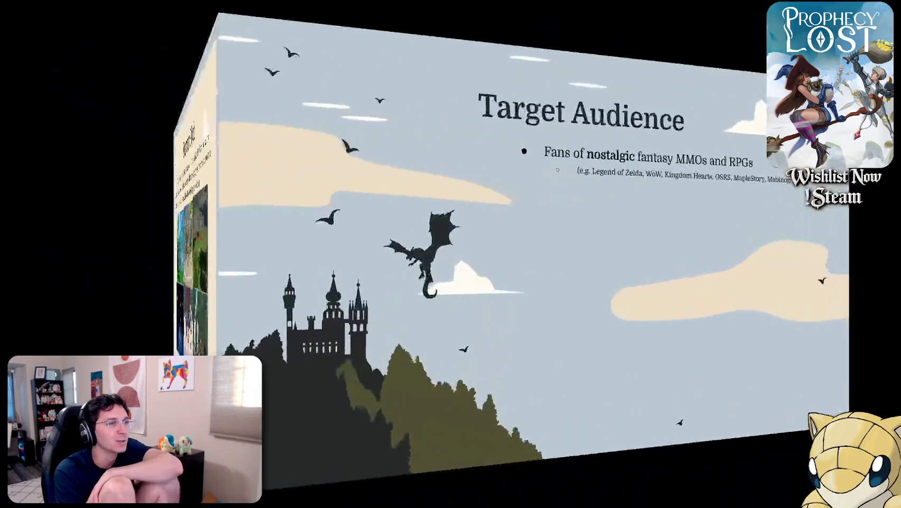
pyautogui.press('Right')
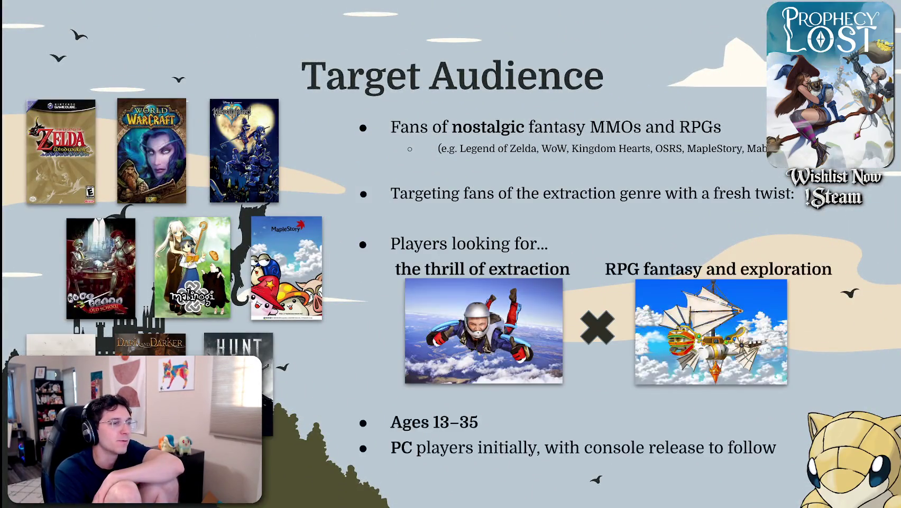
pyautogui.press('Right')
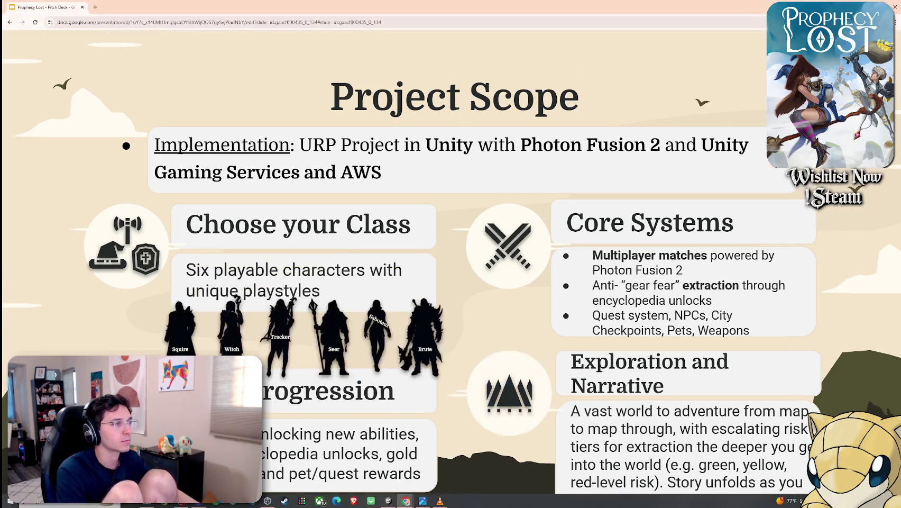
pyautogui.press('Escape')
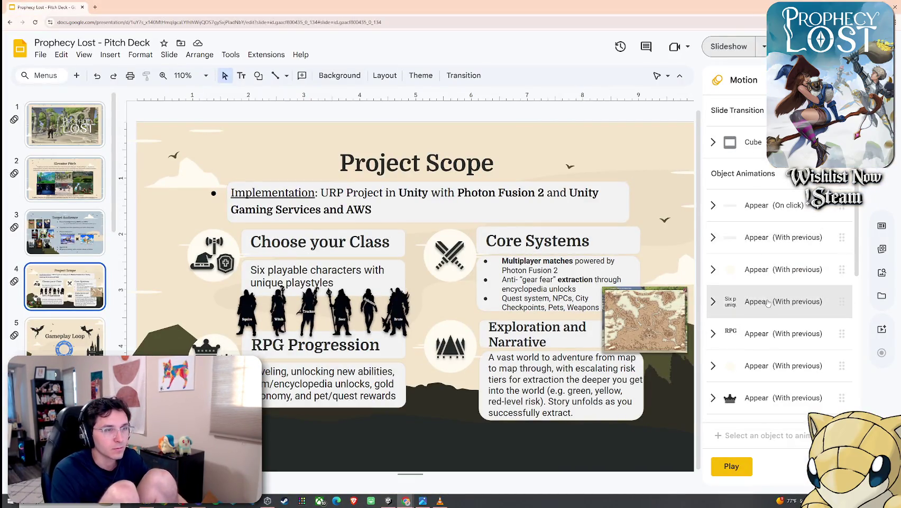
# Remove the Appear animations from the class description text, RPG Progression heading and crown icon
pyautogui.click(767, 303)
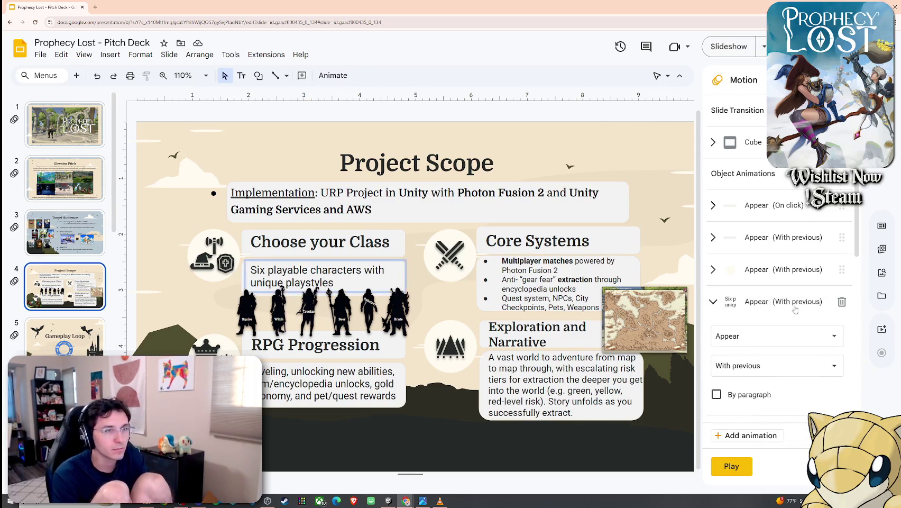
pyautogui.click(841, 303)
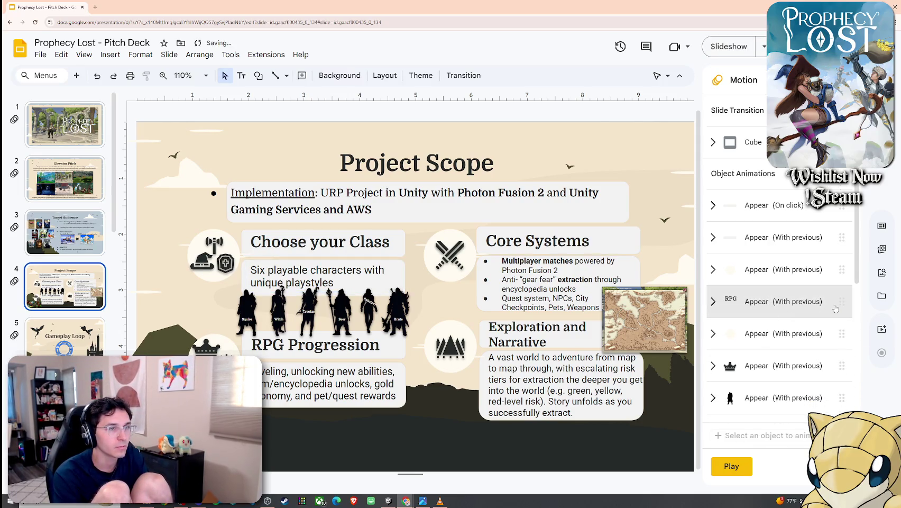
pyautogui.click(823, 305)
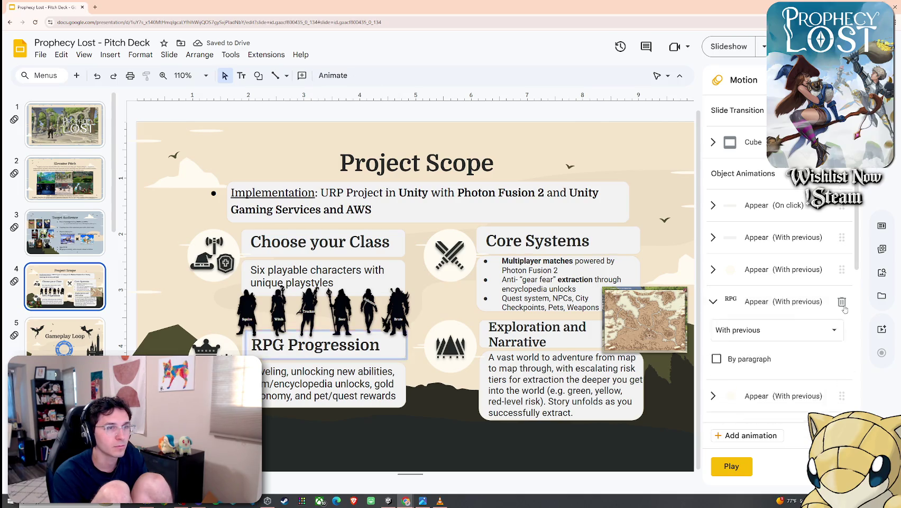
pyautogui.click(841, 301)
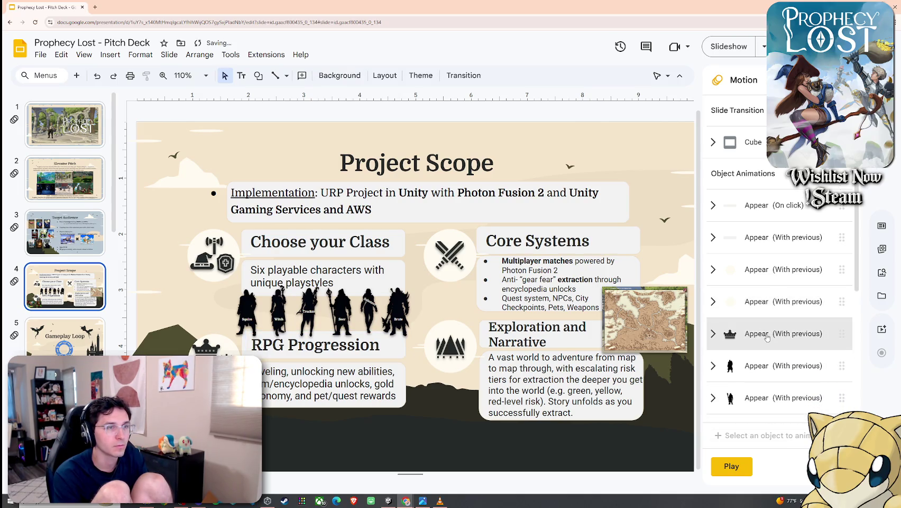
pyautogui.click(805, 337)
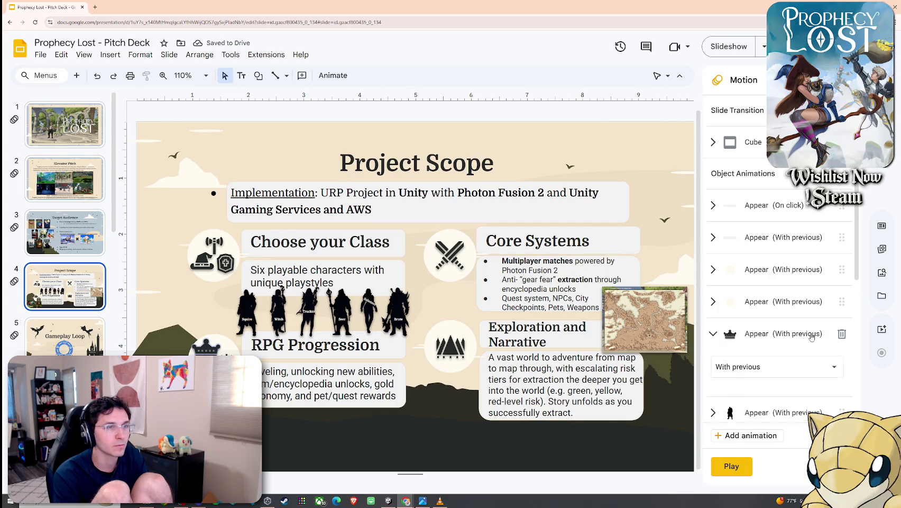
pyautogui.click(844, 338)
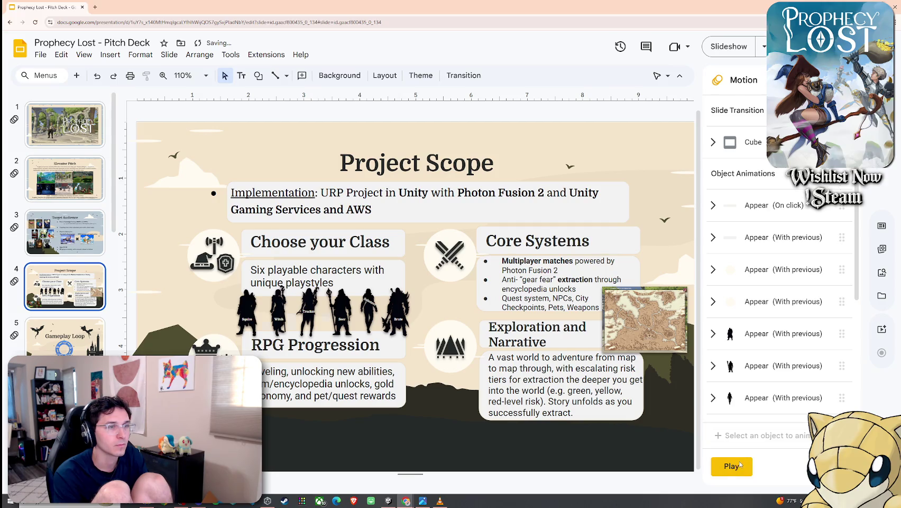
# Preview the slide, set the first Appear animation to With previous, and delete two redundant entries
pyautogui.click(739, 464)
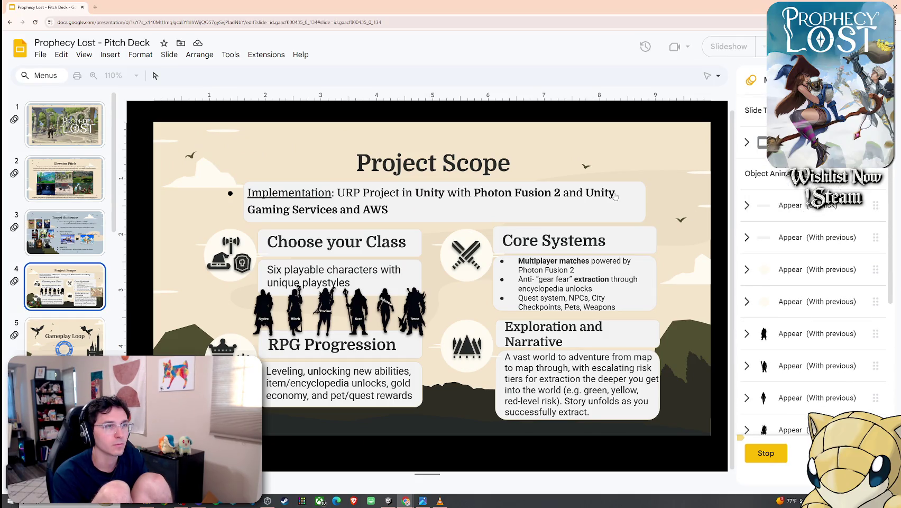
pyautogui.click(772, 207)
pyautogui.click(767, 213)
pyautogui.click(767, 214)
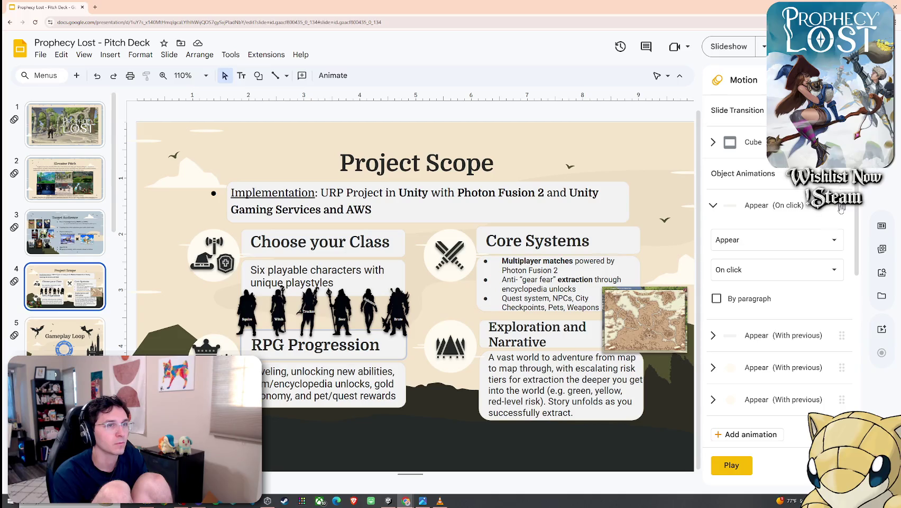
pyautogui.moveTo(841, 209); pyautogui.dragTo(841, 402)
pyautogui.click(765, 211)
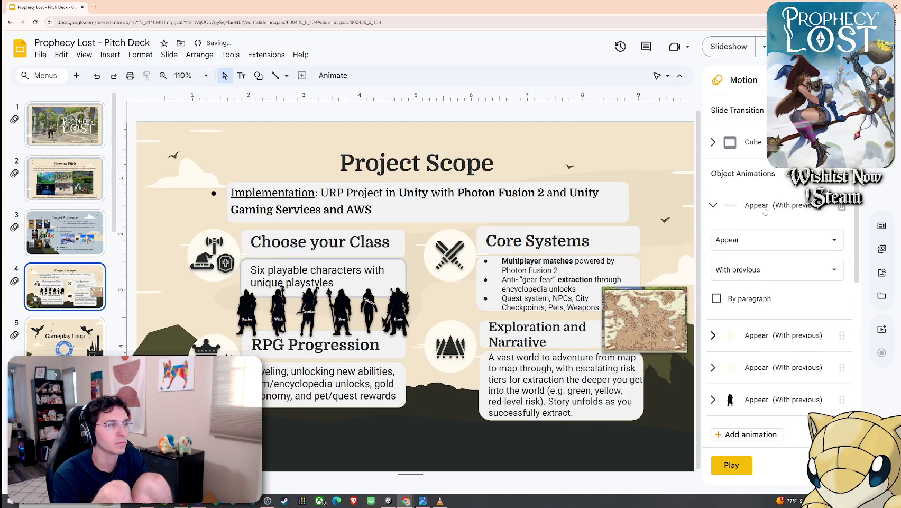
pyautogui.click(842, 206)
pyautogui.click(814, 212)
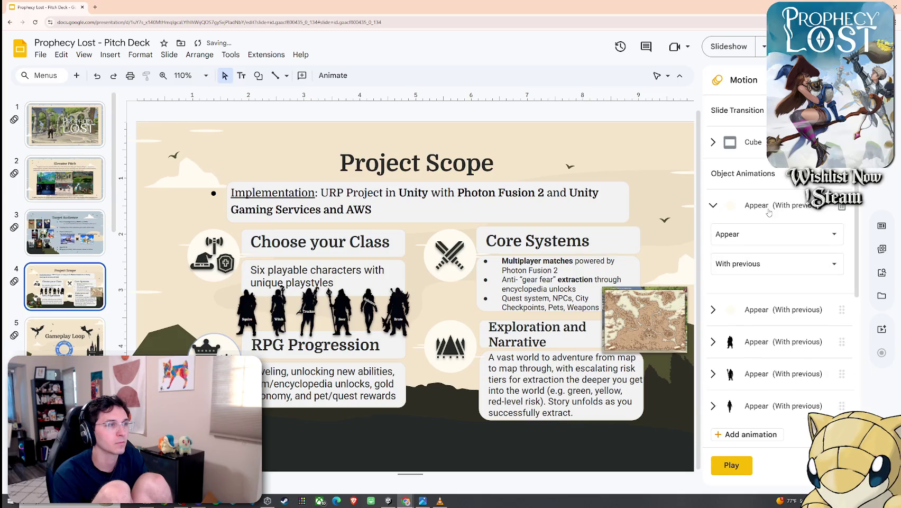
# Review the lower animations, including the map image's On click Appear, then deselect everything
pyautogui.click(842, 207)
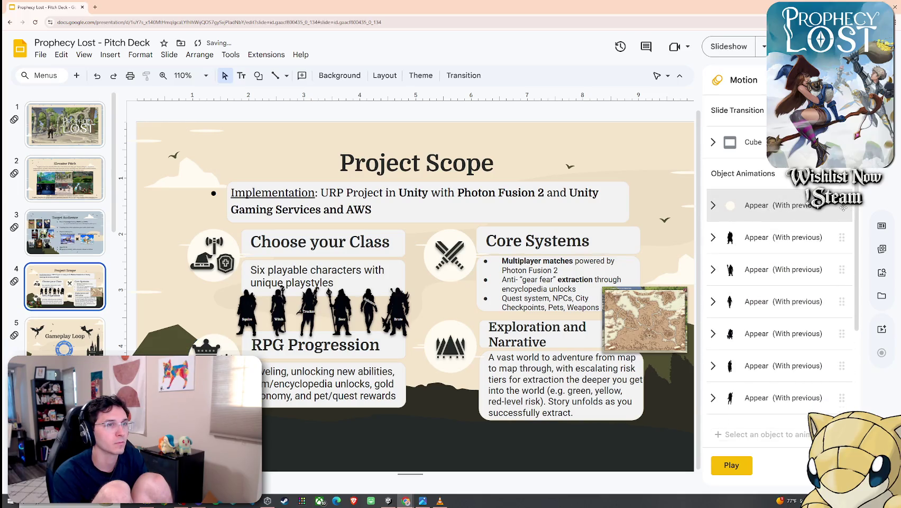
pyautogui.scroll(-3, 790, 270)
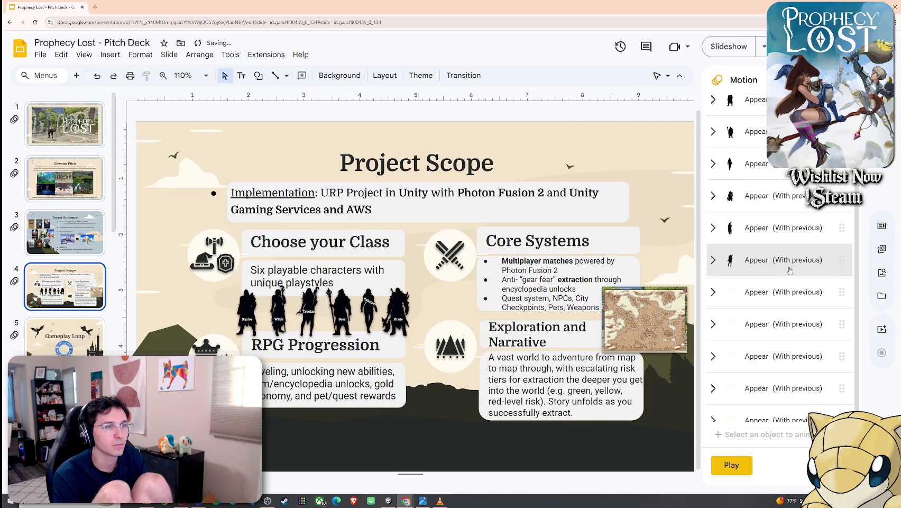
pyautogui.click(783, 292)
pyautogui.click(783, 292)
pyautogui.scroll(-2, 757, 227)
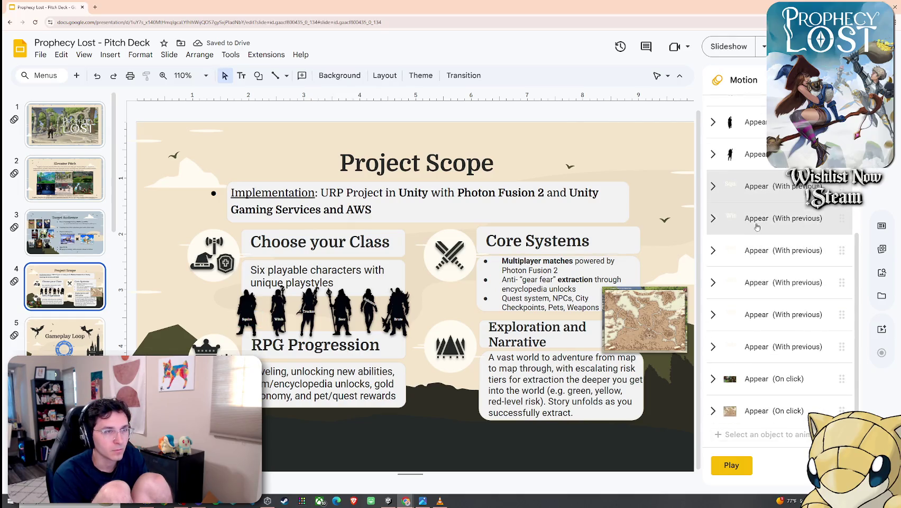
pyautogui.click(787, 379)
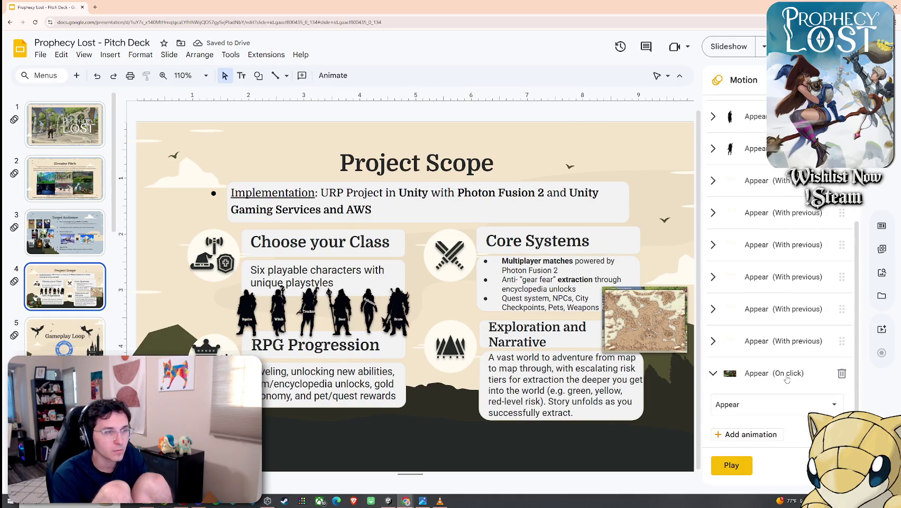
pyautogui.click(788, 376)
pyautogui.click(260, 107)
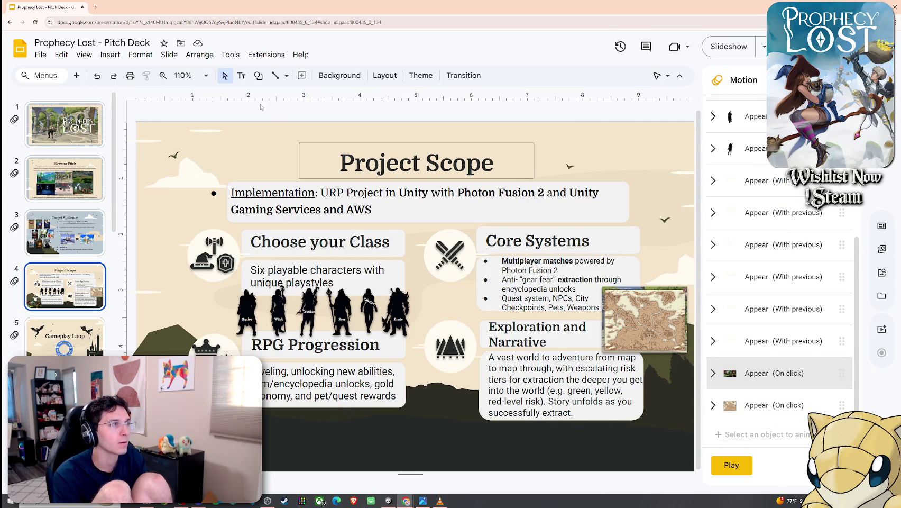
pyautogui.click(110, 55)
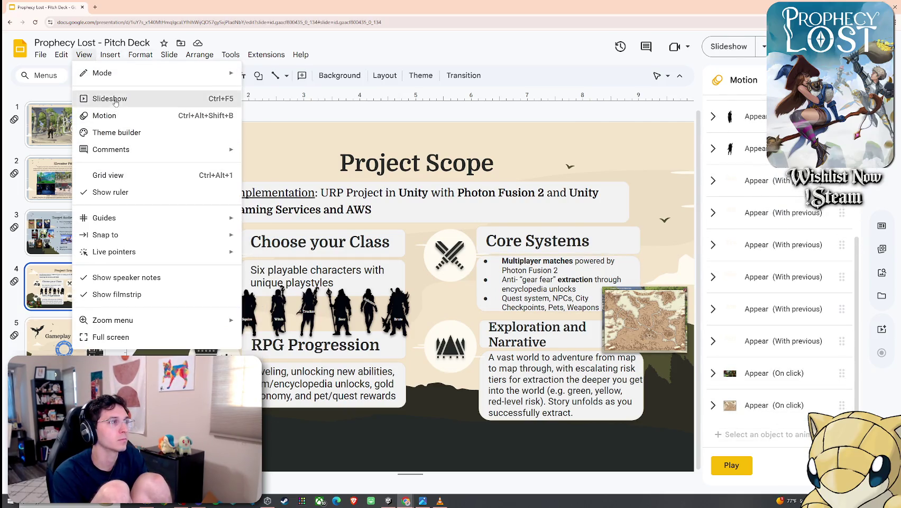
# Test Project Scope in a slideshow, clicking through its animations and stepping back, then exit
pyautogui.click(116, 99)
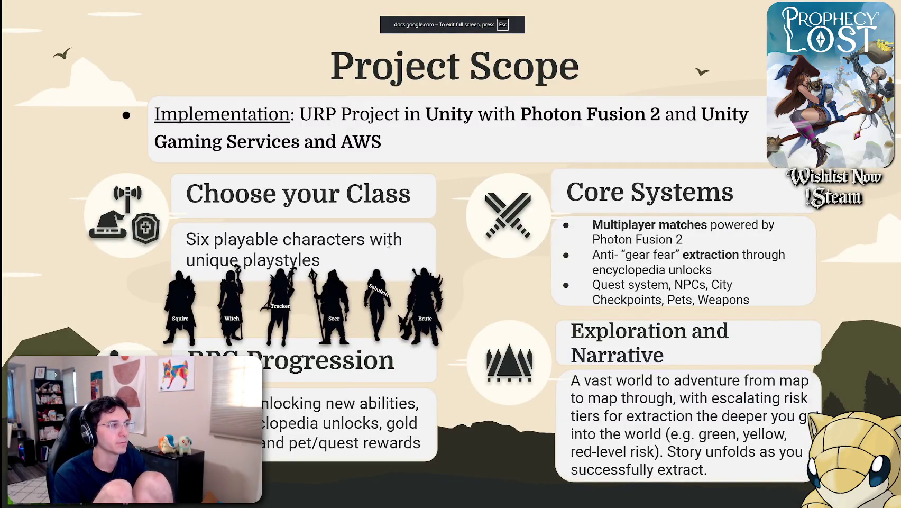
pyautogui.click(387, 244)
pyautogui.click(387, 244)
pyautogui.press('Left')
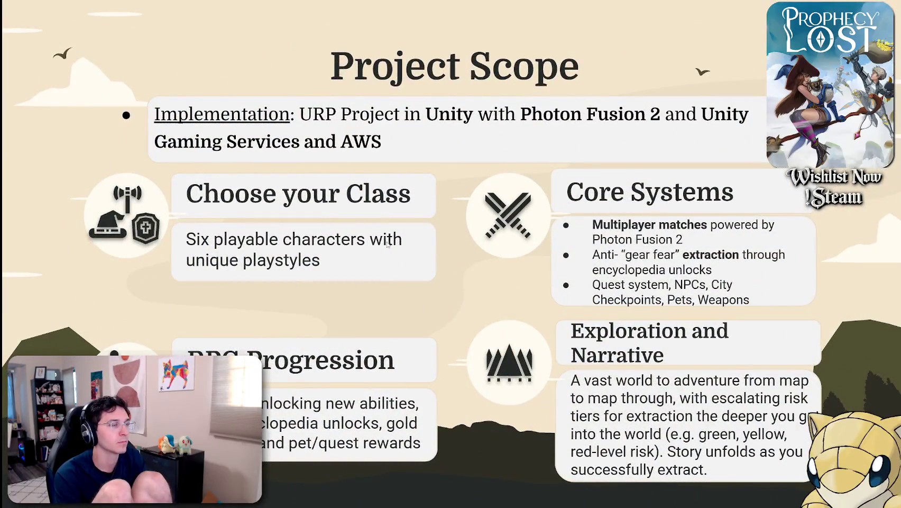
pyautogui.click(387, 244)
pyautogui.press('Left')
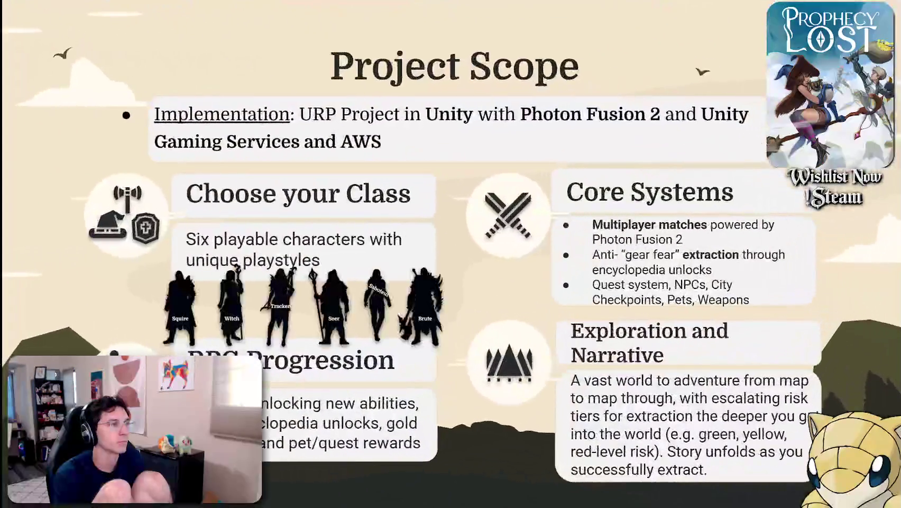
pyautogui.press('Escape')
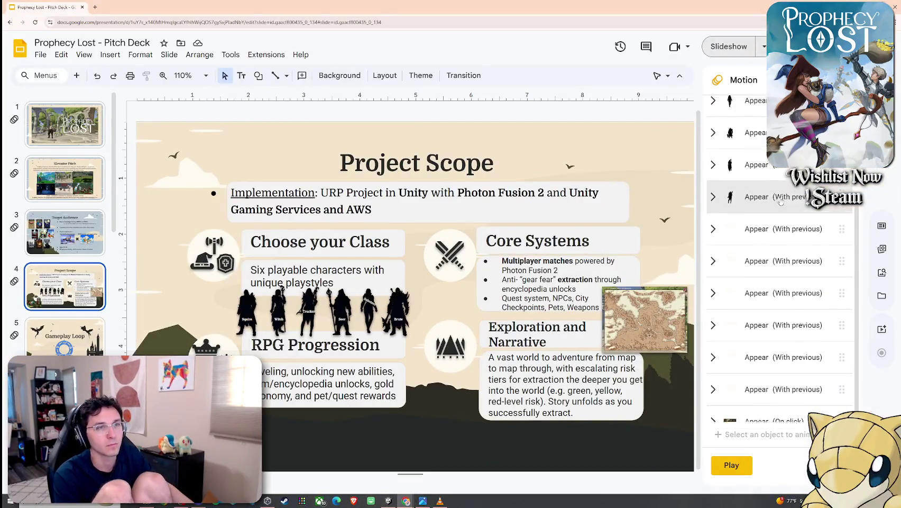
# Set the first silhouette's Appear animation to start On click
pyautogui.scroll(5, 781, 201)
pyautogui.click(782, 205)
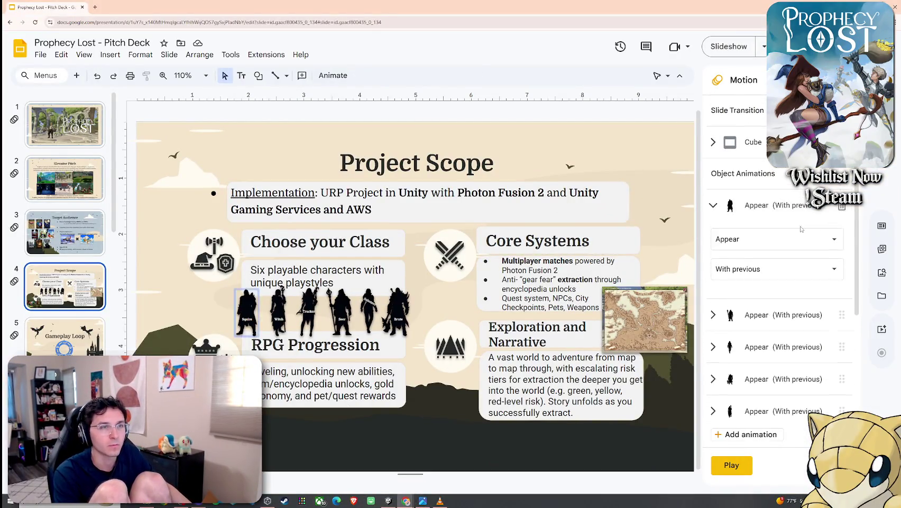
pyautogui.click(778, 239)
pyautogui.click(740, 241)
pyautogui.click(778, 270)
pyautogui.click(768, 300)
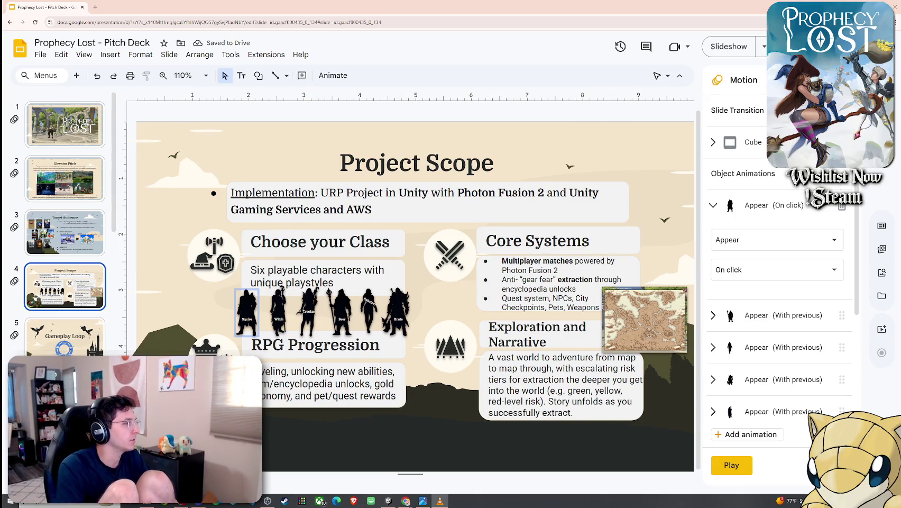
pyautogui.hotkey('alt', 'Tab')
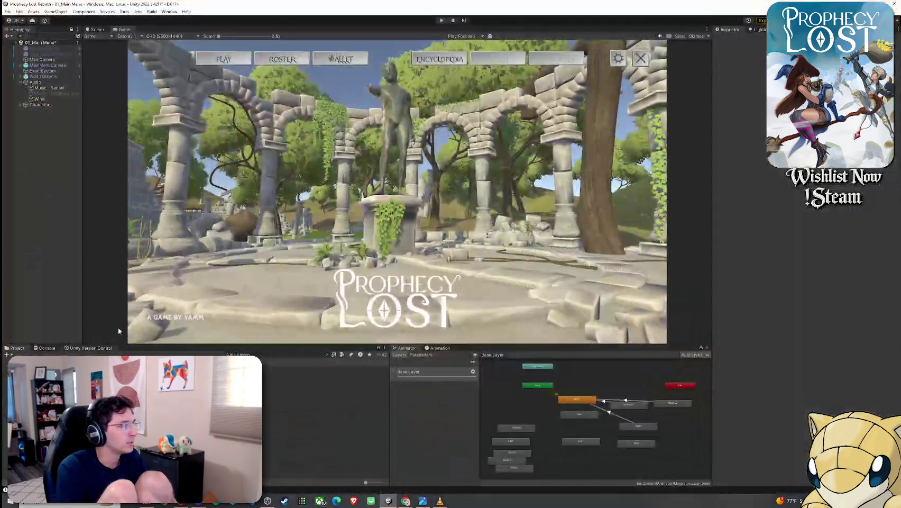
# Select Music - Suntail and check the options of its Suntail audio clip asset
pyautogui.click(45, 88)
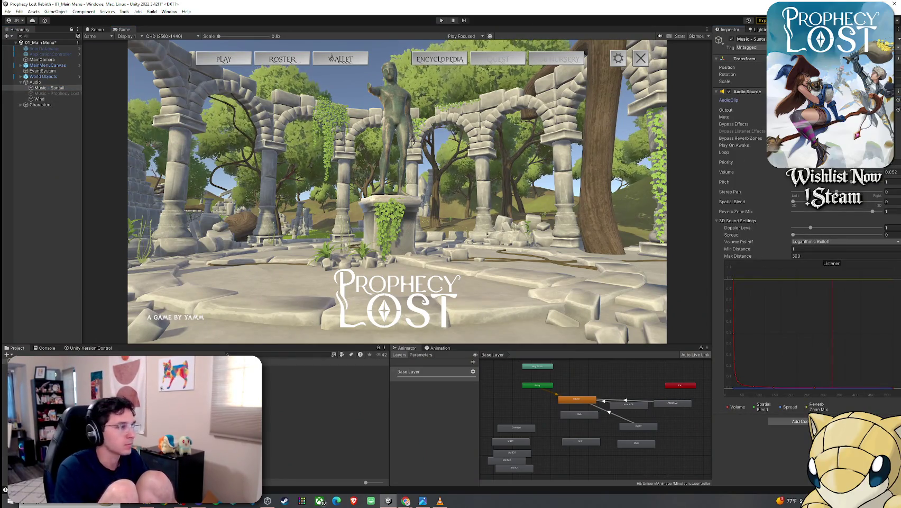
pyautogui.click(136, 396)
pyautogui.rightClick(135, 397)
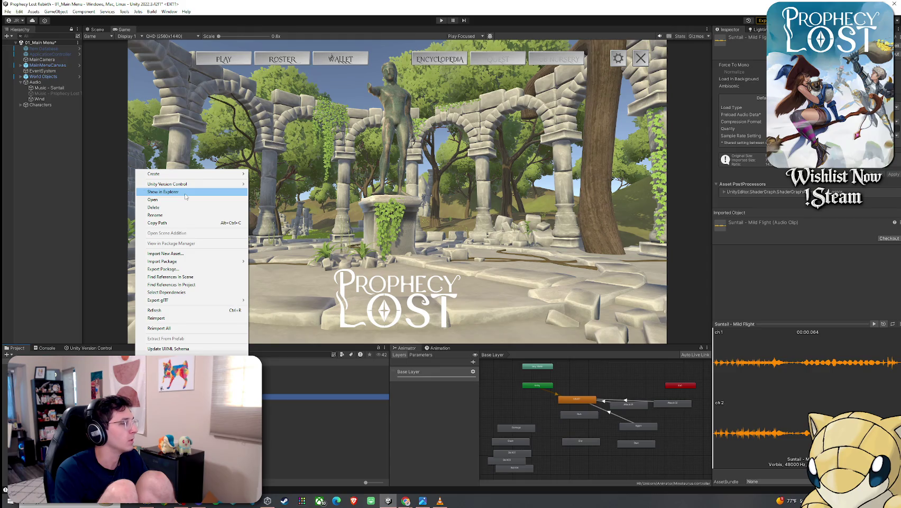
pyautogui.click(185, 192)
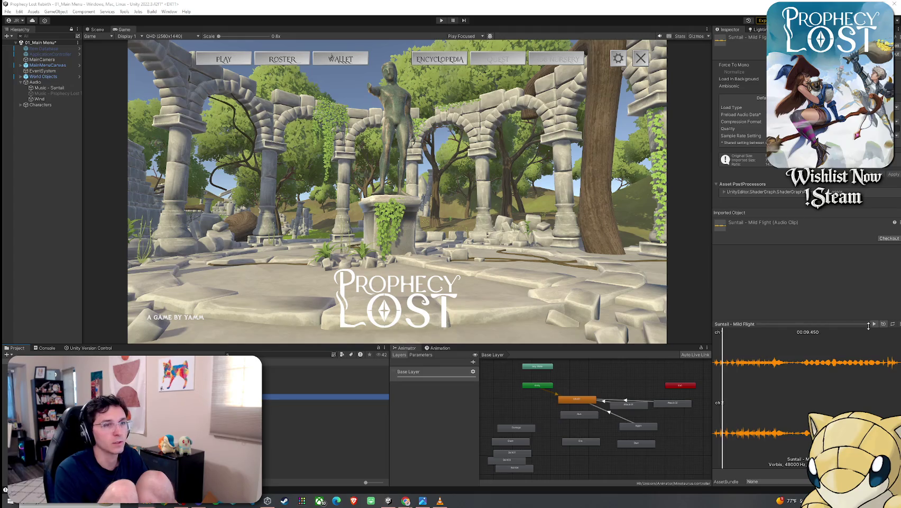
# Save the 01_Main Menu scene, then select the weapon_1 prefab asset
pyautogui.rightClick(32, 42)
pyautogui.click(18, 46)
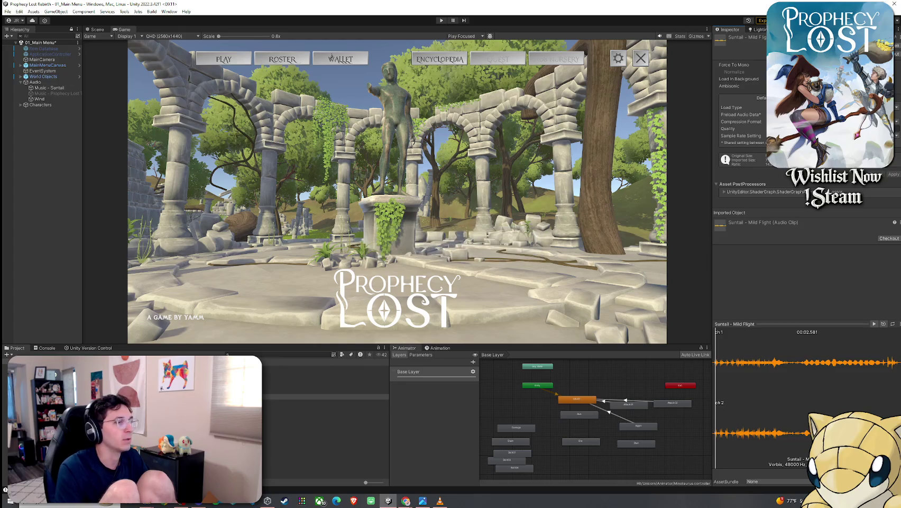
pyautogui.click(318, 408)
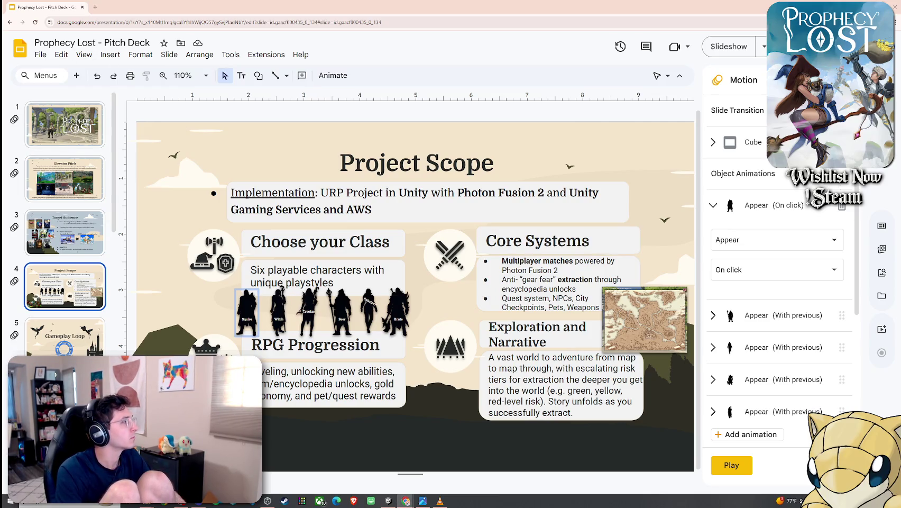
# Return to Google Slides and open slide 1, the Prophecy Lost title slide
pyautogui.hotkey('alt', 'Tab')
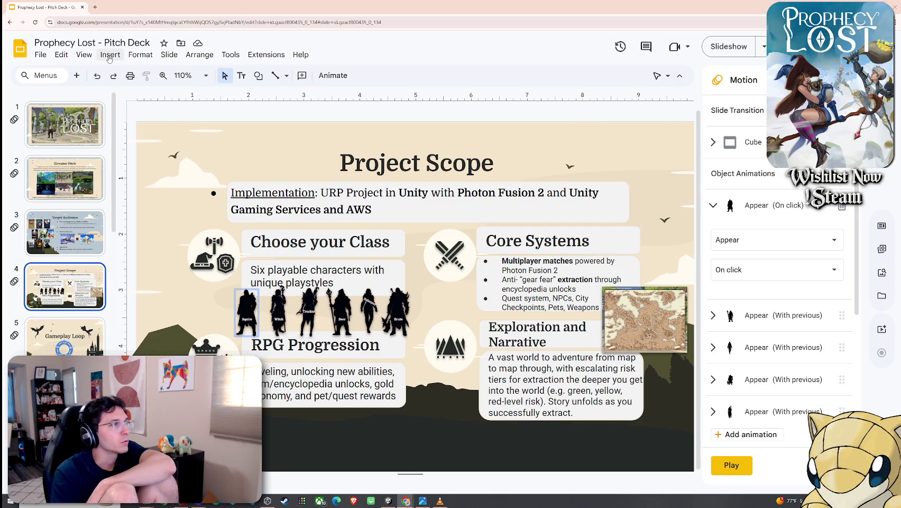
pyautogui.click(72, 135)
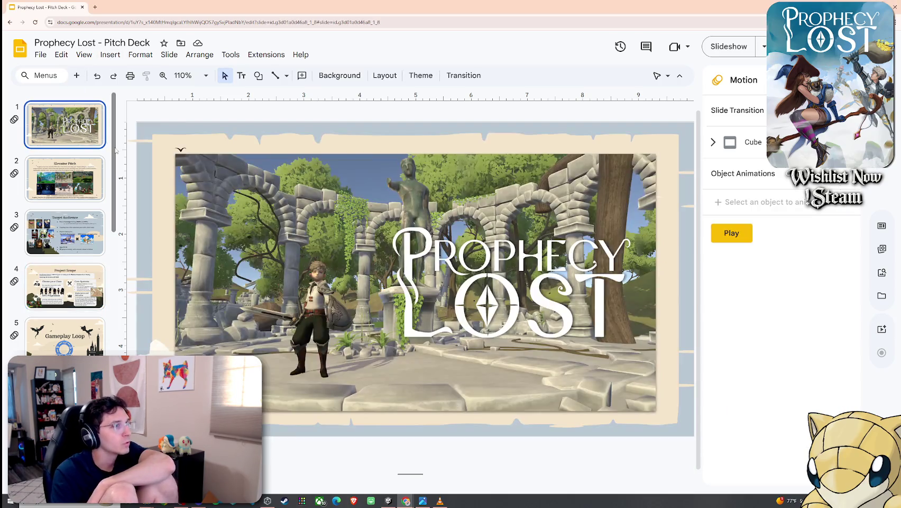
pyautogui.rightClick(166, 147)
pyautogui.click(161, 140)
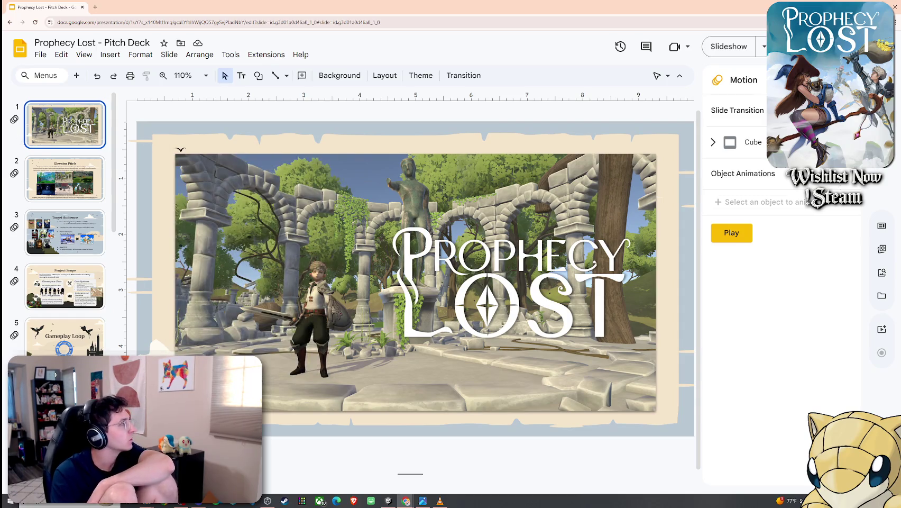
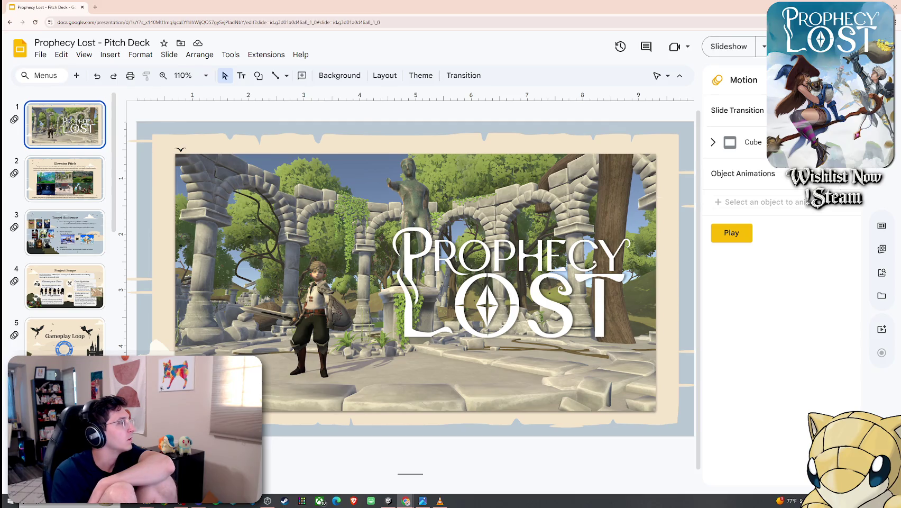
# Insert the Drive music file on the title slide, set to loop, start automatically and hide its icon
pyautogui.click(110, 54)
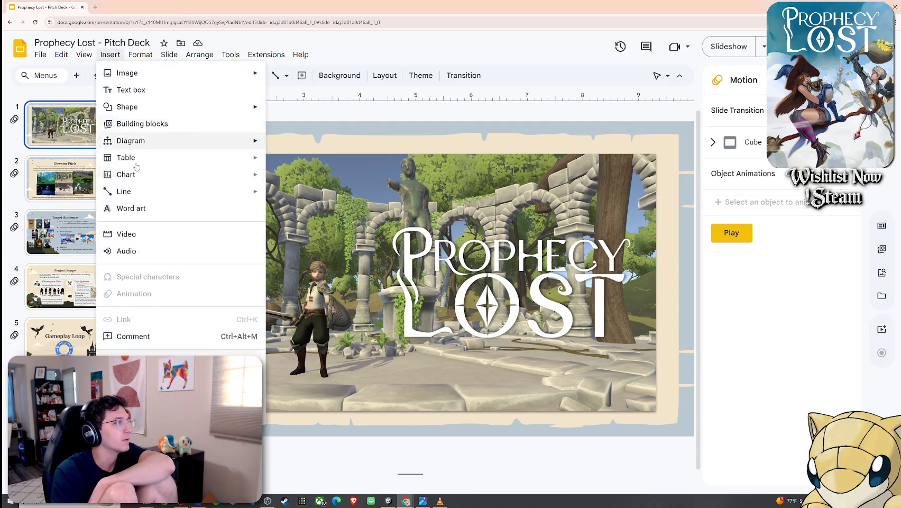
pyautogui.click(150, 253)
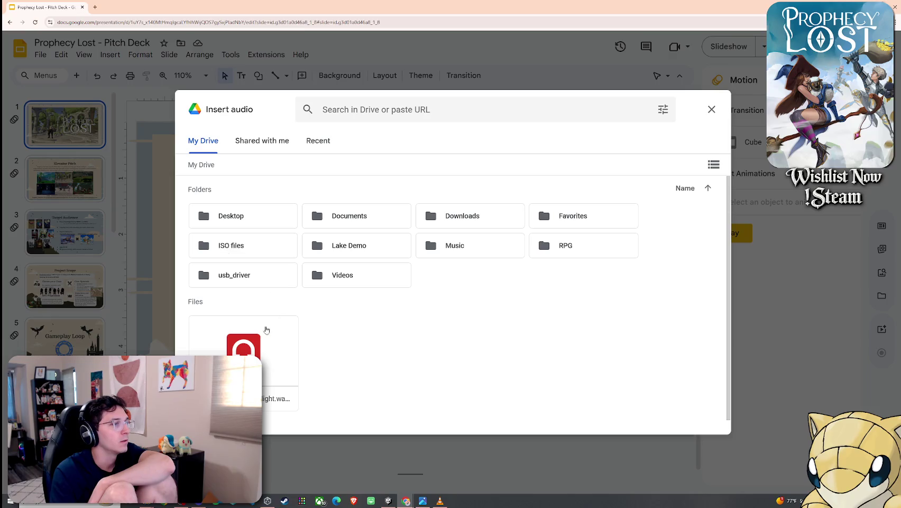
pyautogui.doubleClick(266, 329)
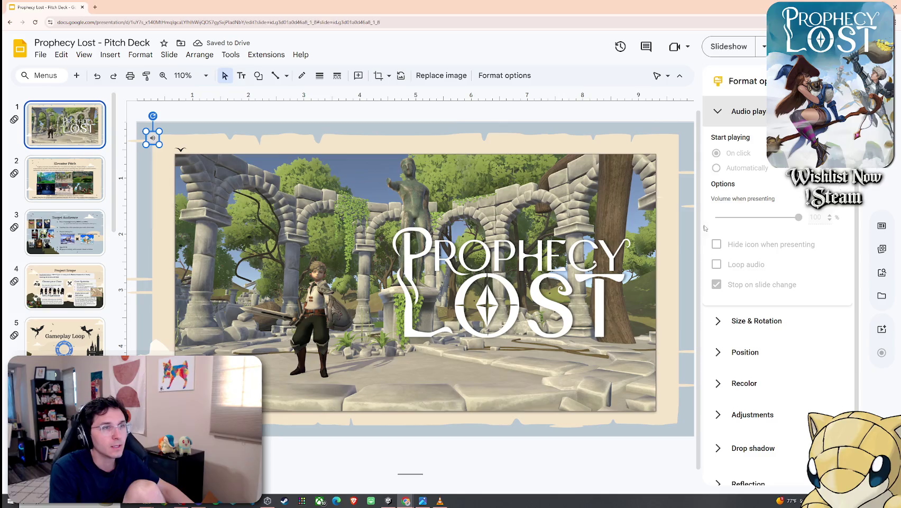
pyautogui.click(718, 266)
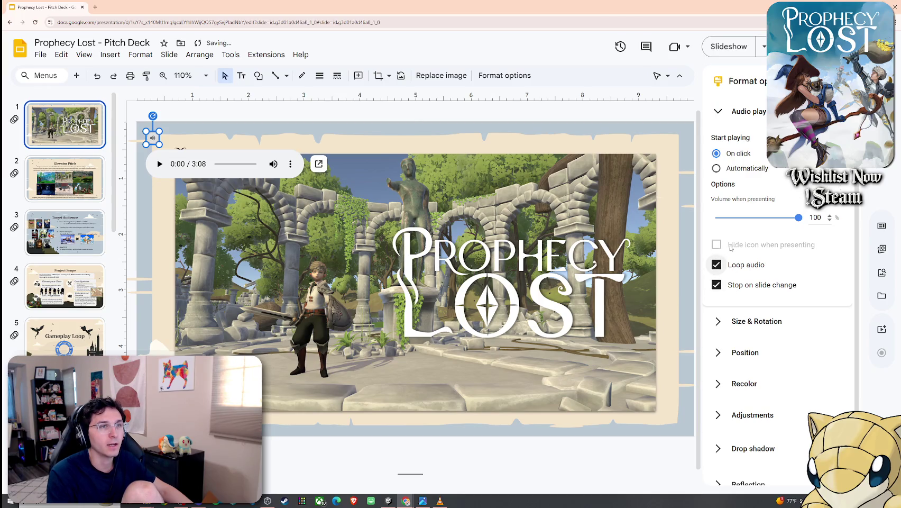
pyautogui.click(716, 168)
pyautogui.click(717, 244)
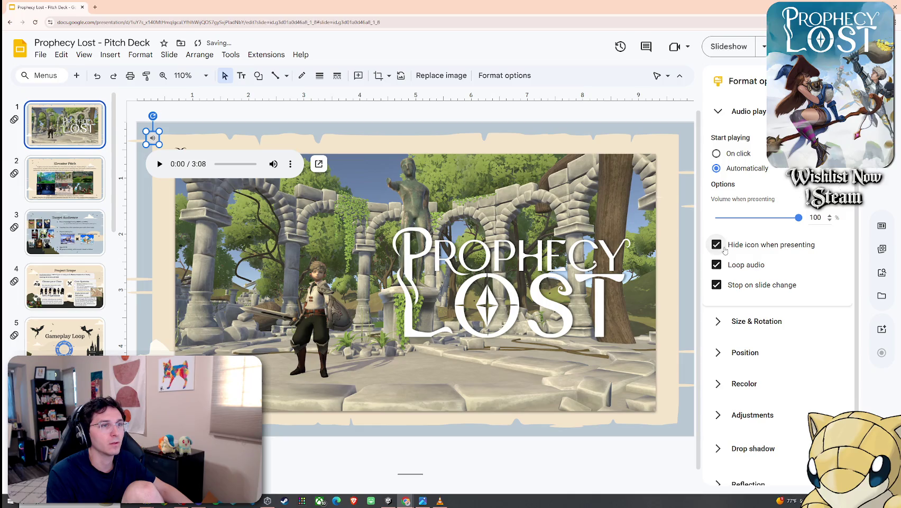
pyautogui.click(535, 144)
# Present the deck, step to the Elevator Pitch slide and back, then exit the slideshow
pyautogui.click(110, 55)
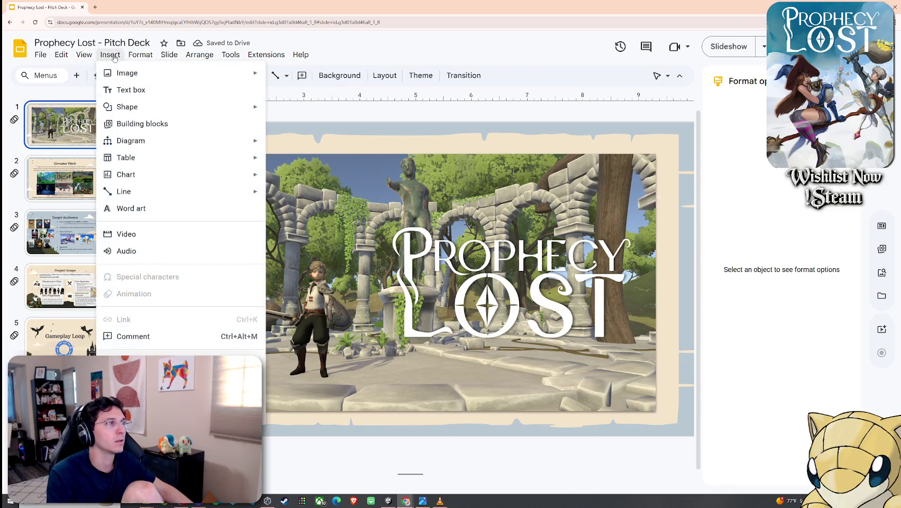
pyautogui.click(103, 95)
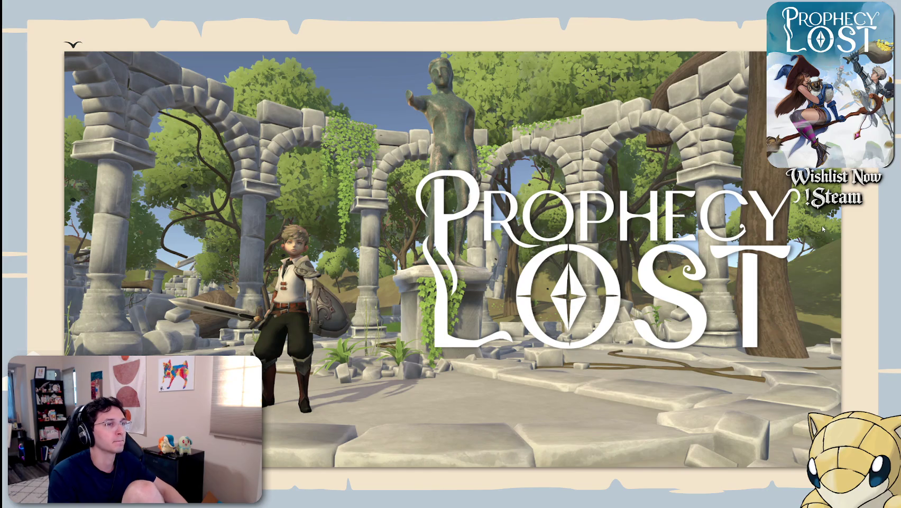
pyautogui.press('Right')
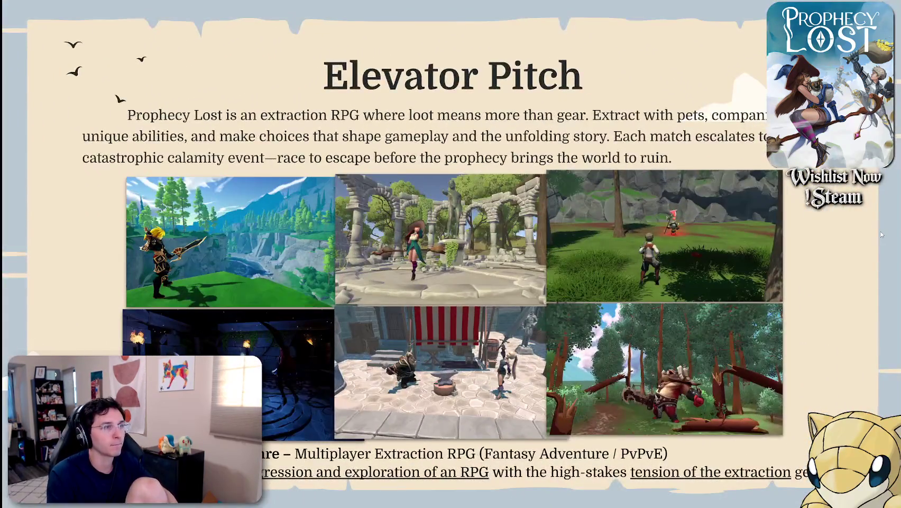
pyautogui.press('Left')
pyautogui.press('Escape')
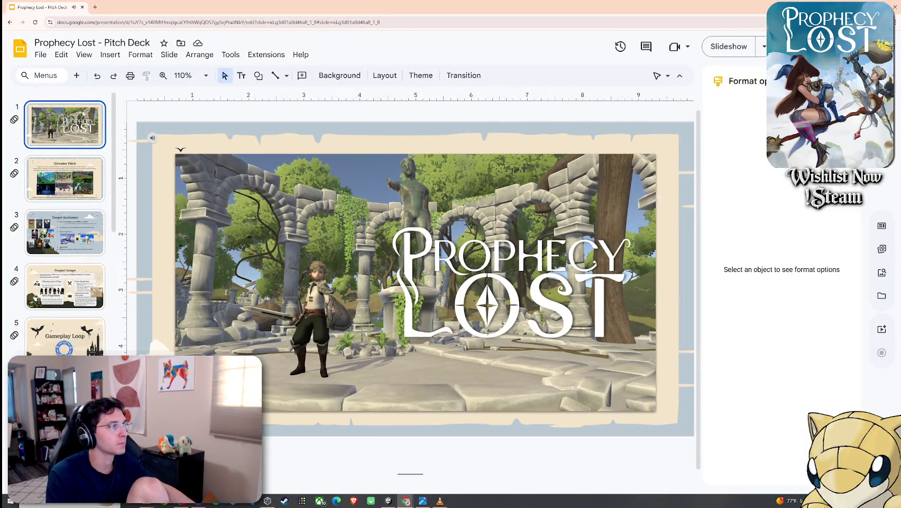
# Make the title music keep playing across slide changes and start the slideshow again
pyautogui.click(153, 138)
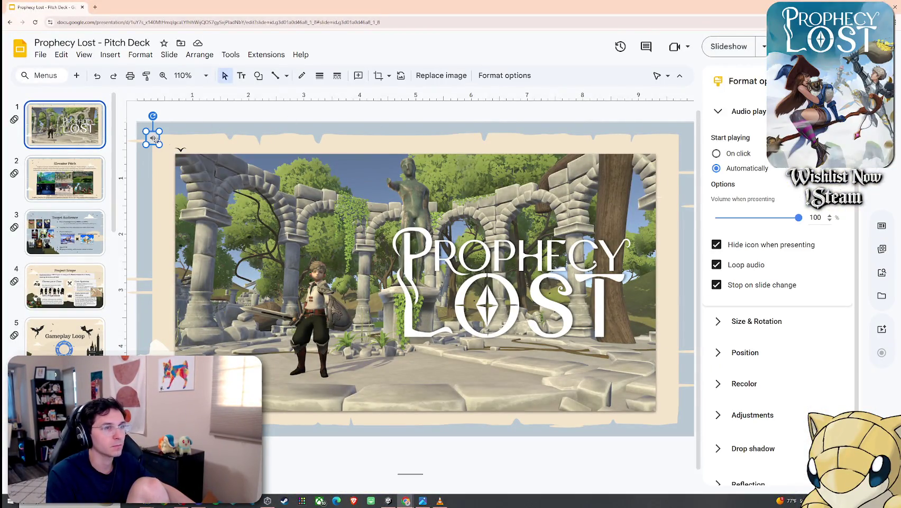
pyautogui.click(754, 289)
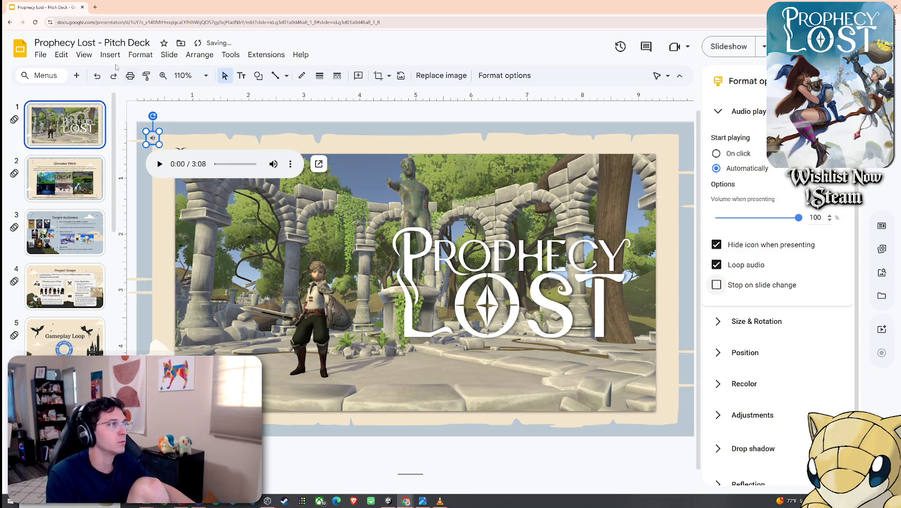
pyautogui.click(83, 54)
pyautogui.click(106, 98)
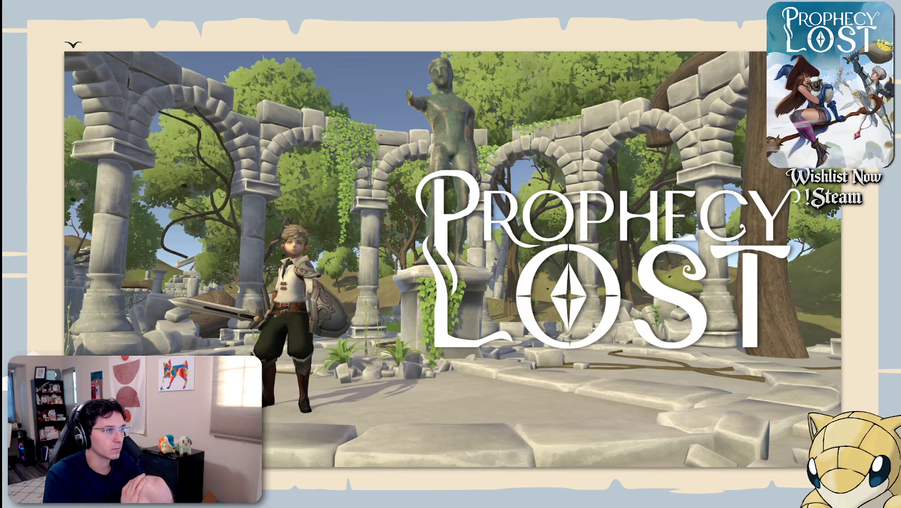
# Advance through Elevator Pitch, Target Audience, Project Scope and Core Loop builds, then exit at Extraction
pyautogui.press('Right')
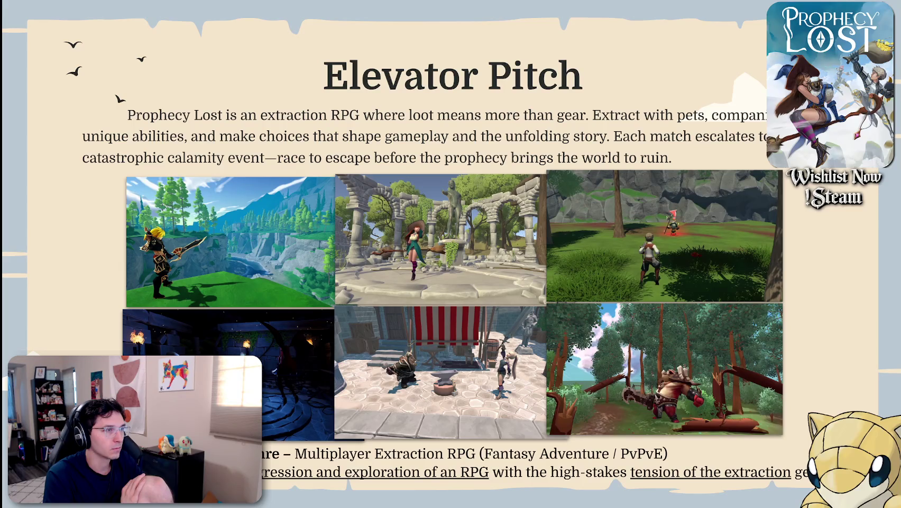
pyautogui.press('Right')
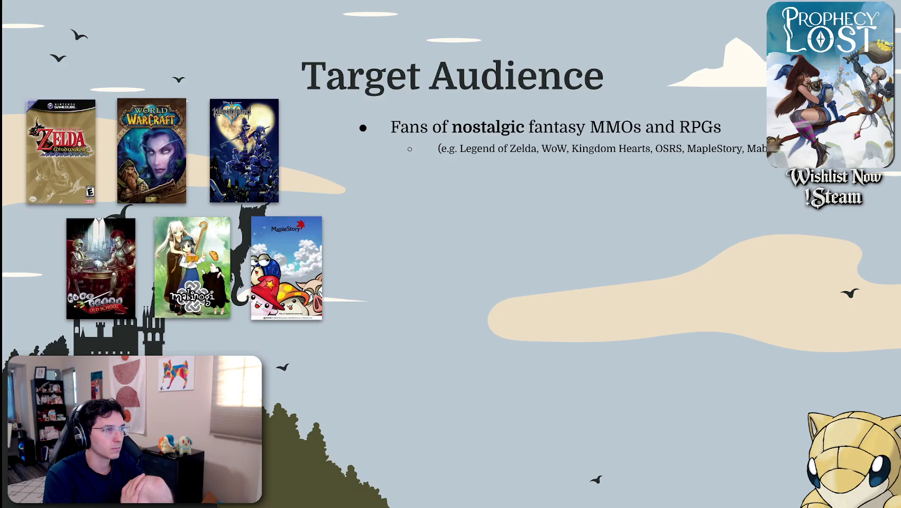
pyautogui.press('Right')
pyautogui.press('Right')
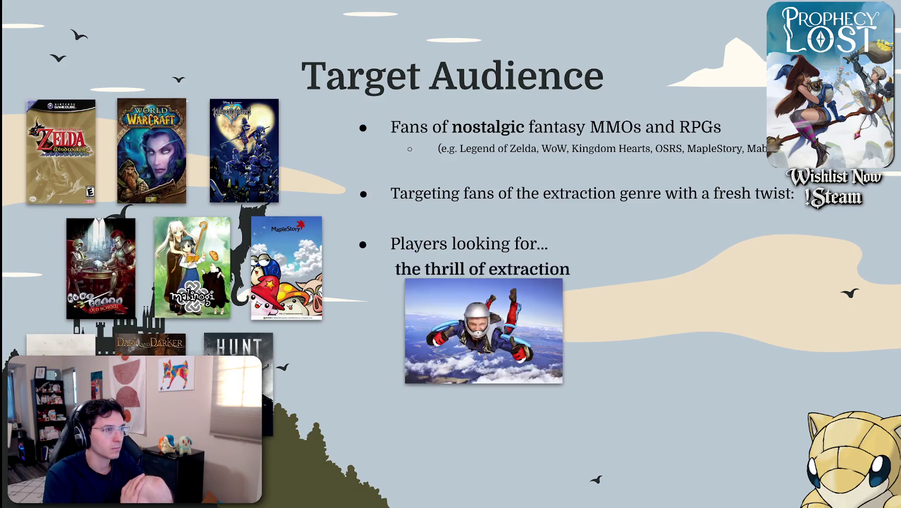
pyautogui.press('Right')
pyautogui.press('Right')
pyautogui.press('Right')
pyautogui.press('Right')
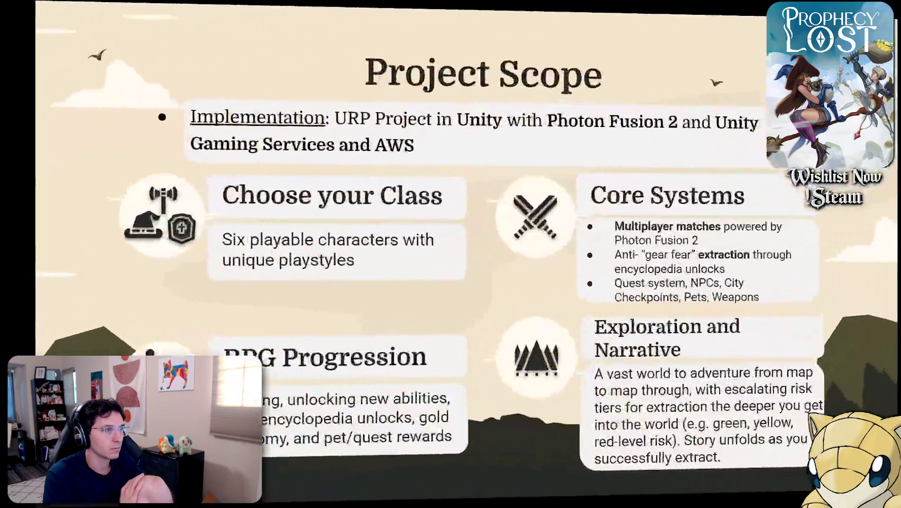
pyautogui.press('Right')
pyautogui.press('Right')
pyautogui.press('Right')
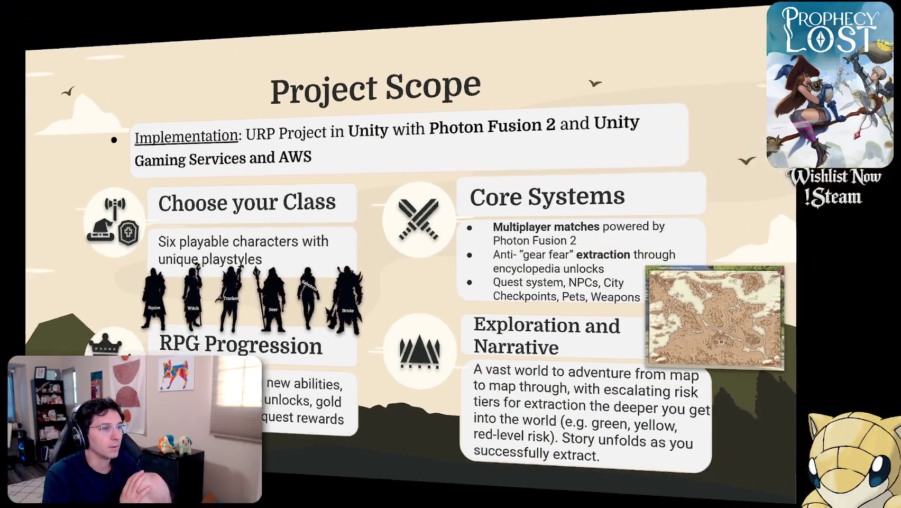
pyautogui.press('Right')
pyautogui.press('Right')
pyautogui.press('Right')
pyautogui.press('Right')
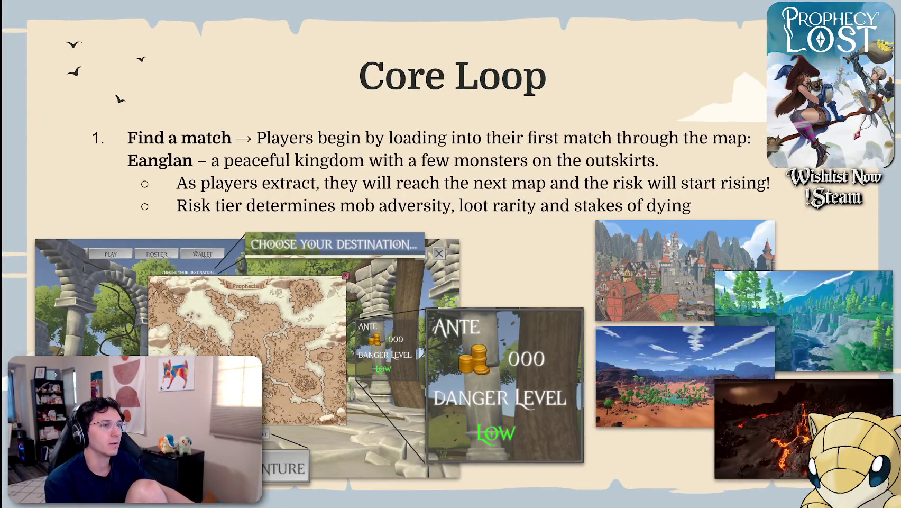
pyautogui.press('Right')
pyautogui.press('Right')
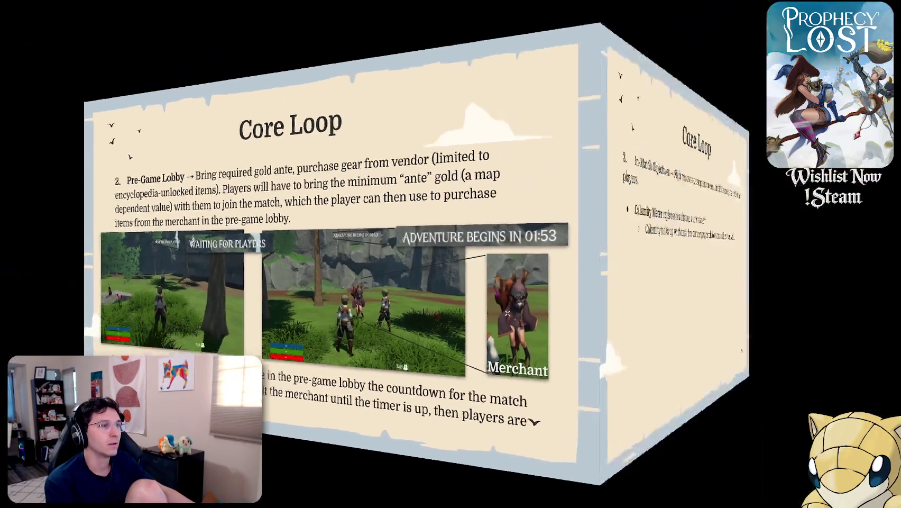
pyautogui.press('Right')
pyautogui.press('Escape')
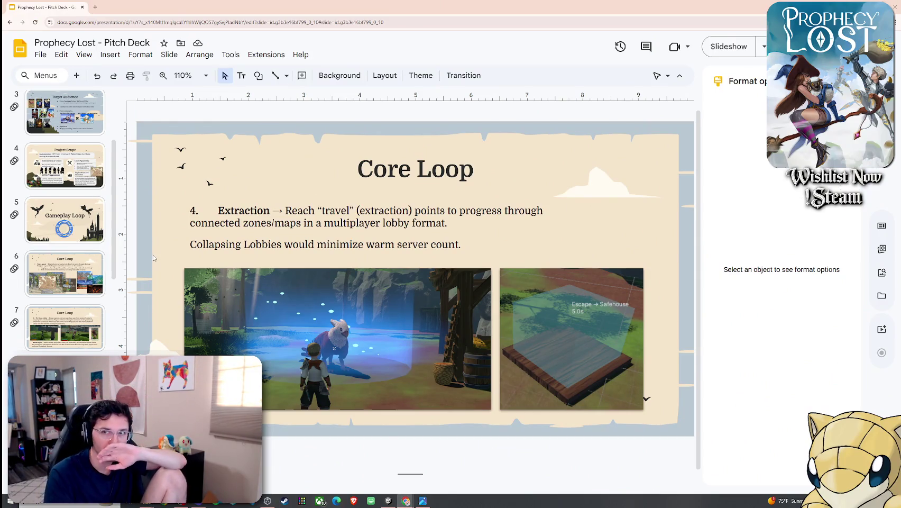
# Go back to the title slide and delete its existing music
pyautogui.press('Home')
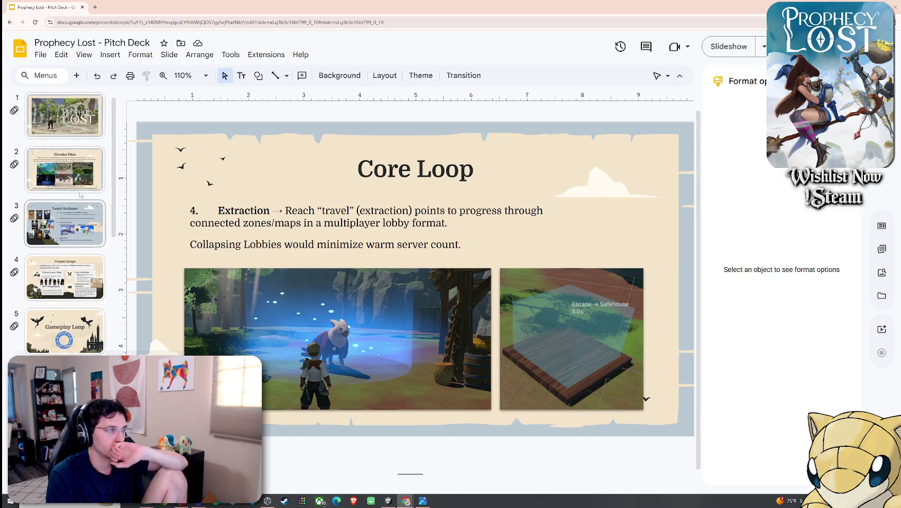
pyautogui.click(152, 138)
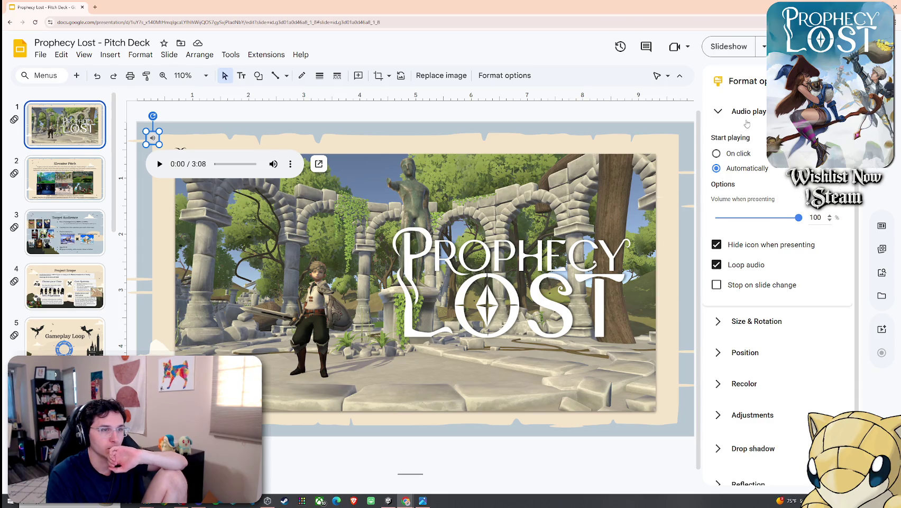
pyautogui.click(291, 165)
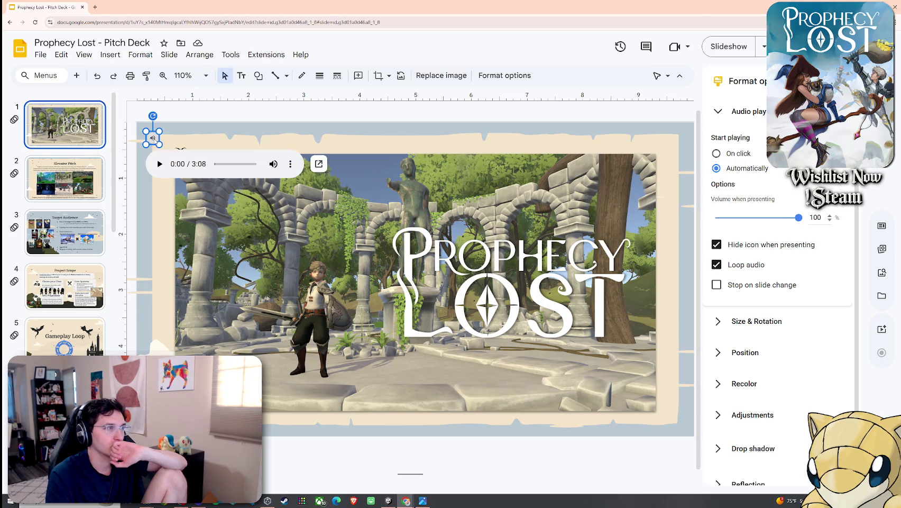
pyautogui.press('Delete')
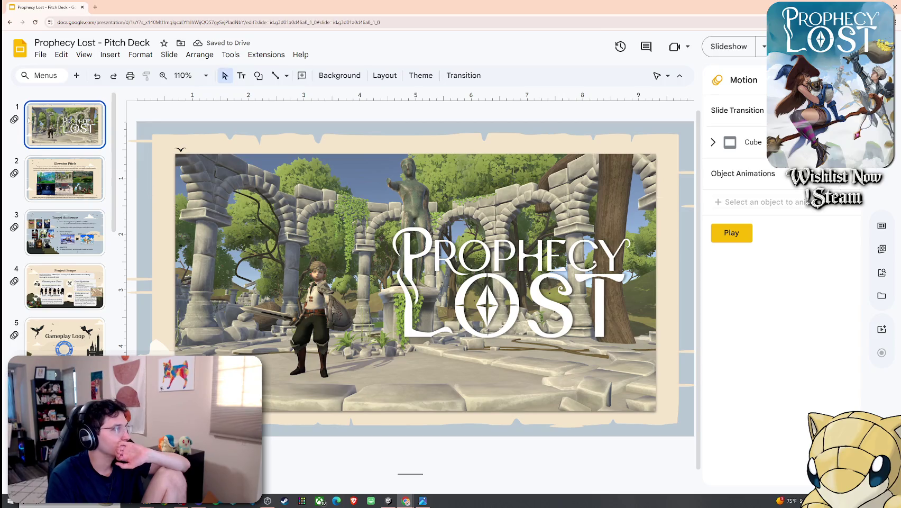
# Insert the 2:12 track to autoplay, loop and continue across slides at 25% volume, then present
pyautogui.click(110, 54)
pyautogui.click(130, 250)
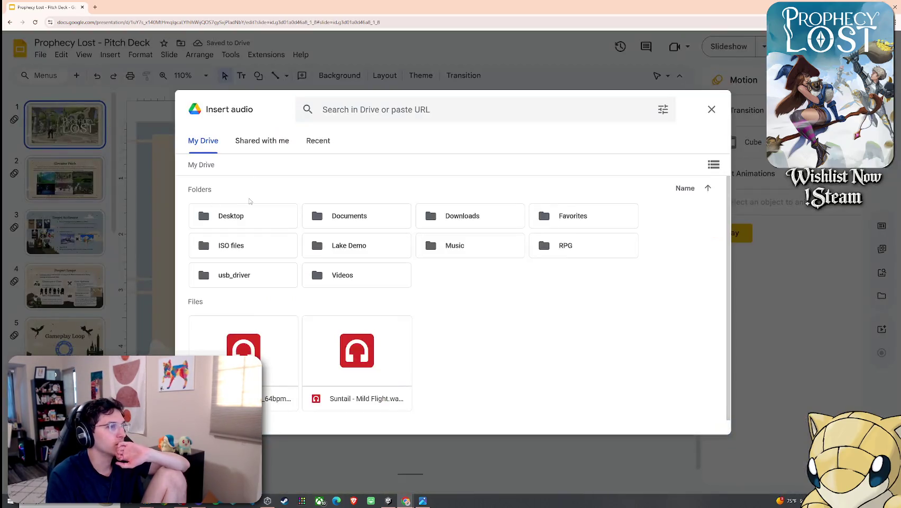
pyautogui.doubleClick(269, 344)
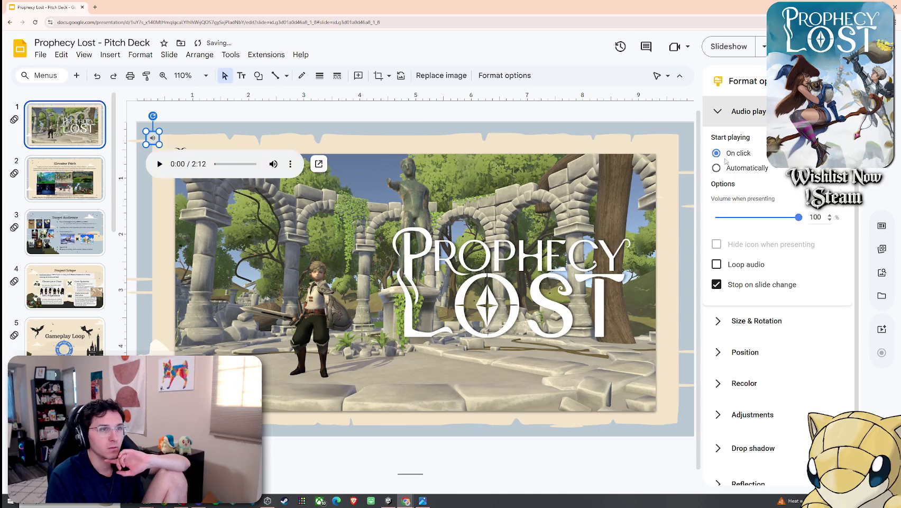
pyautogui.click(717, 168)
pyautogui.click(717, 286)
pyautogui.click(717, 265)
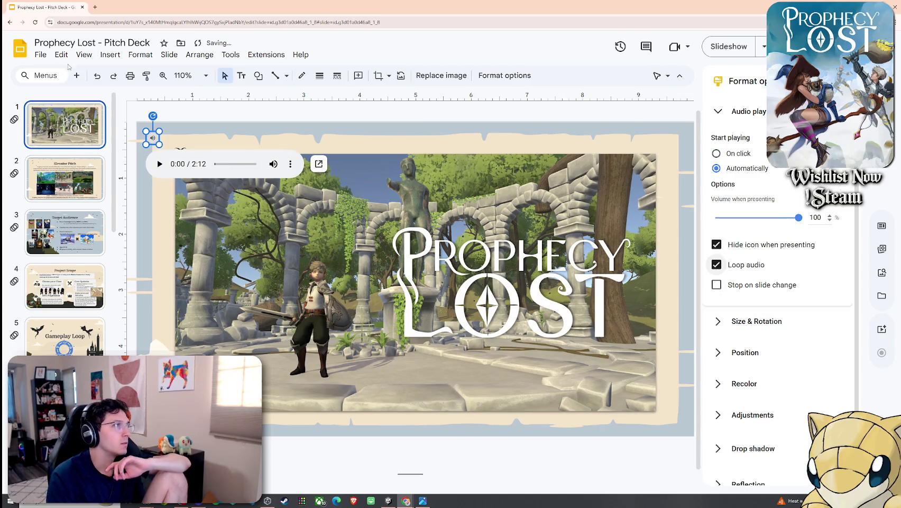
pyautogui.click(784, 218)
pyautogui.click(773, 221)
pyautogui.click(764, 221)
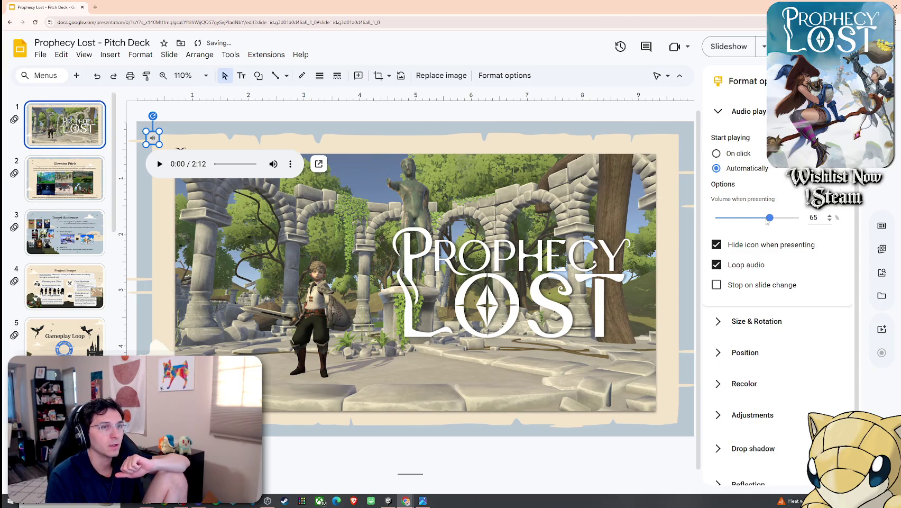
pyautogui.click(84, 55)
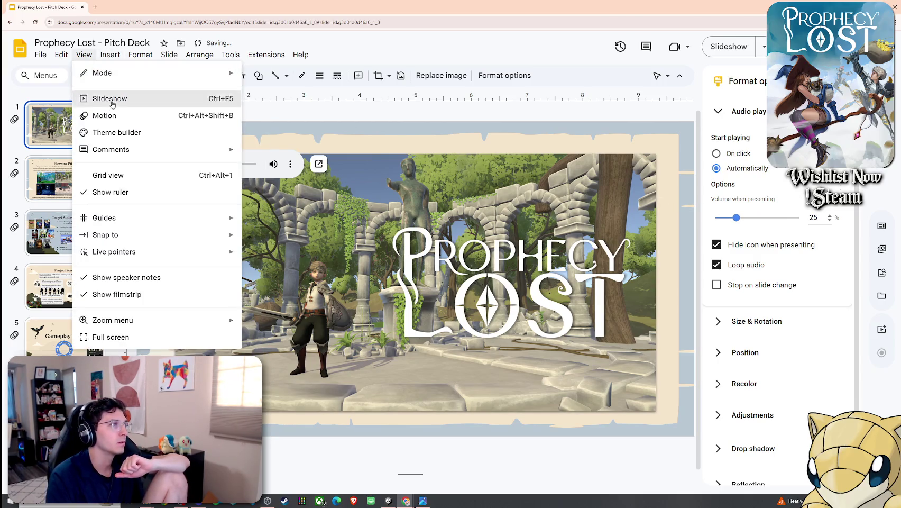
pyautogui.click(108, 97)
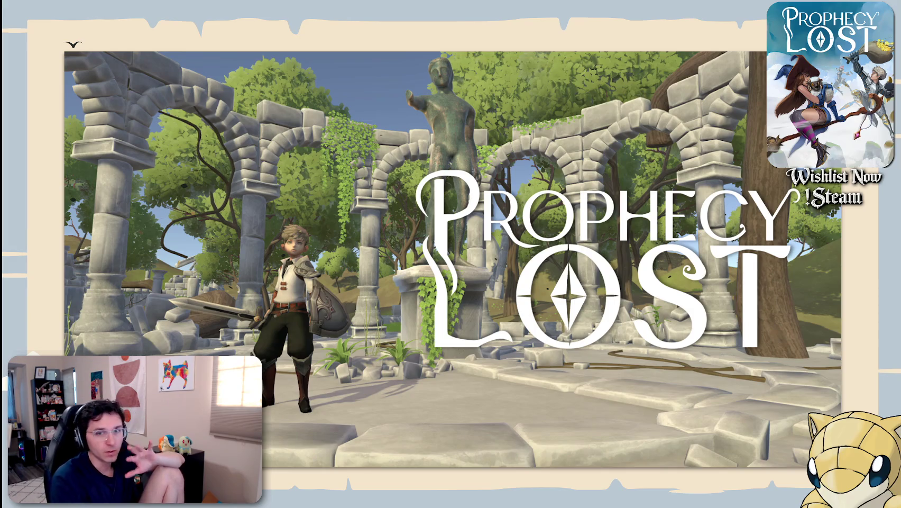
# Present from Elevator Pitch through the Core Loop slides to Design Principles
pyautogui.press('Right')
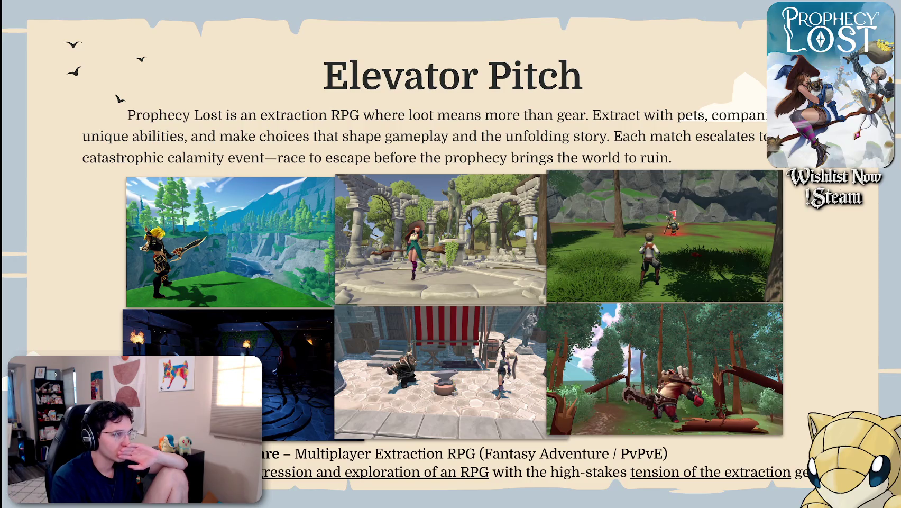
pyautogui.press('Right')
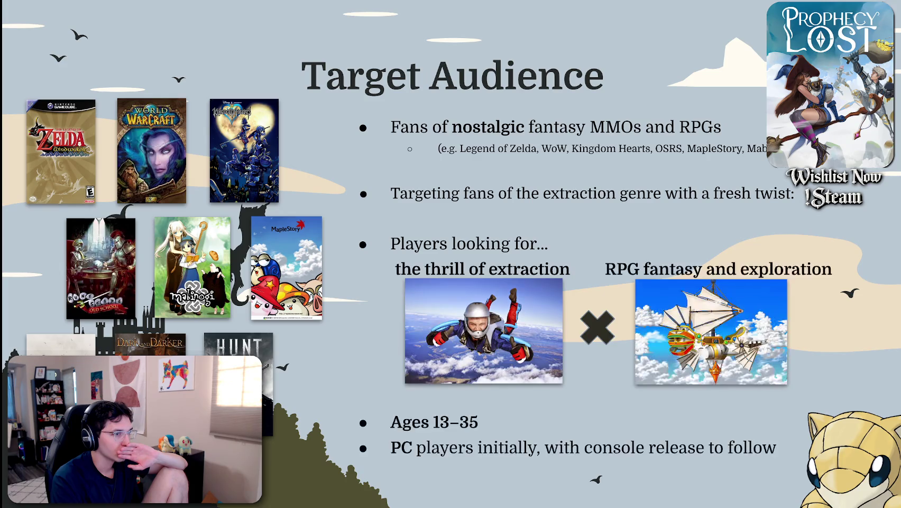
pyautogui.press('Right')
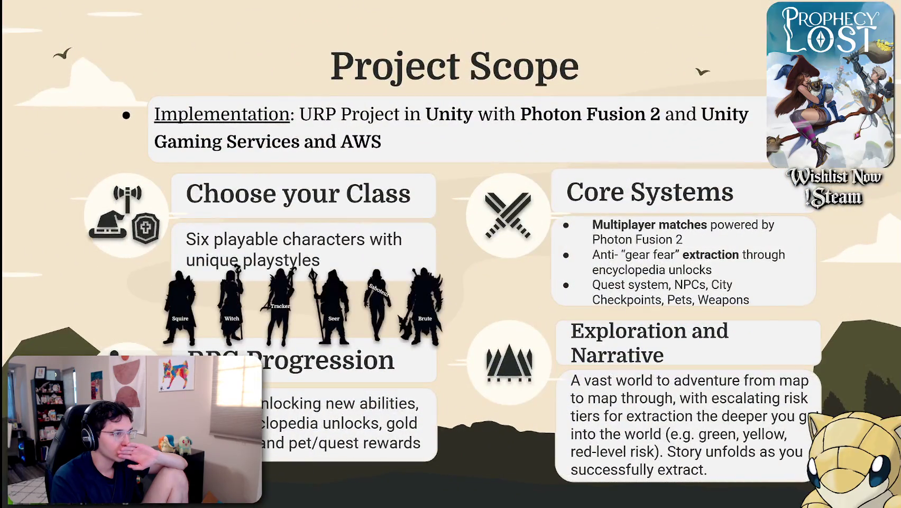
pyautogui.press('Right')
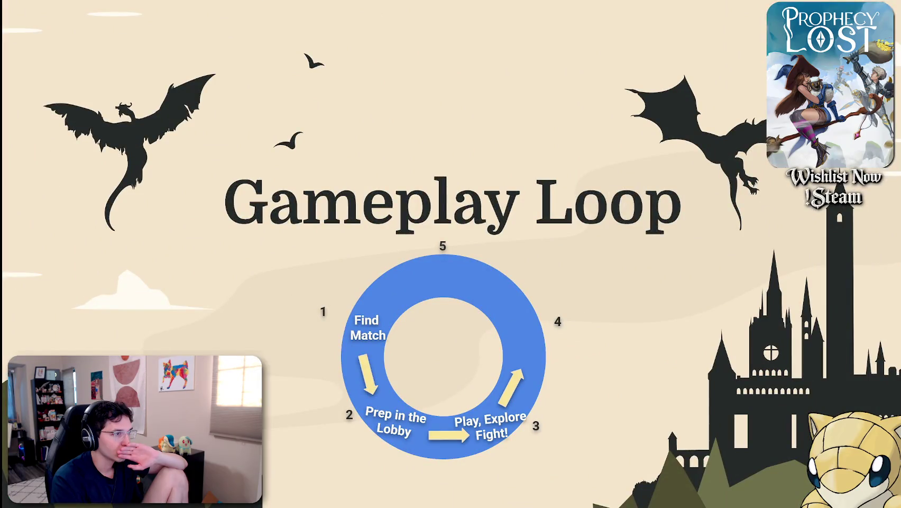
pyautogui.press('Right')
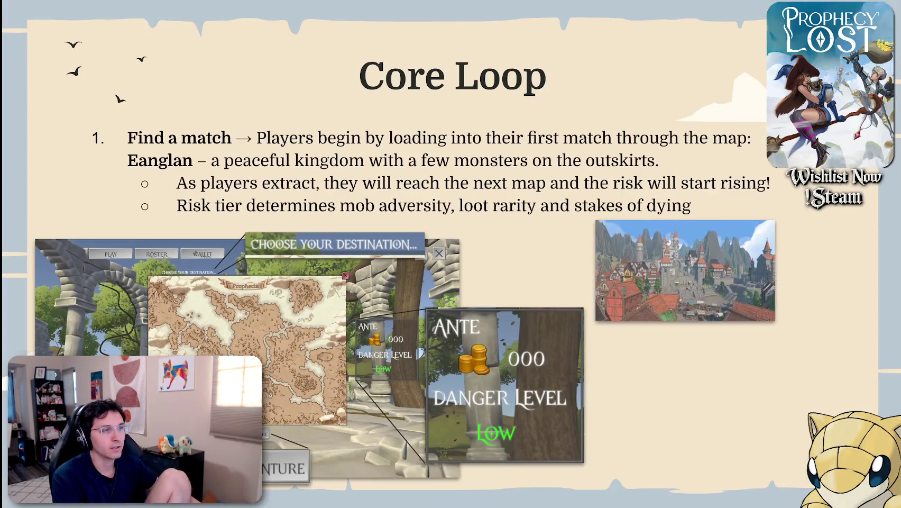
pyautogui.press('Right')
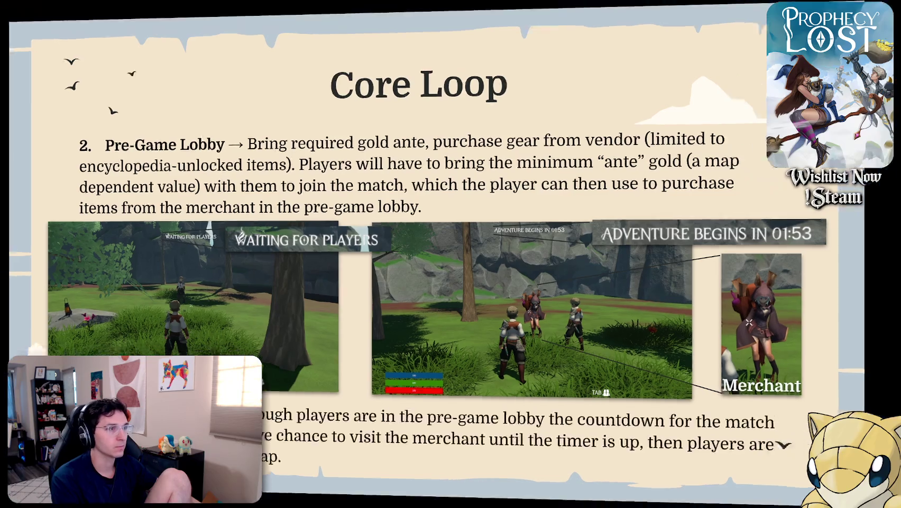
pyautogui.press('Right')
pyautogui.press('Right')
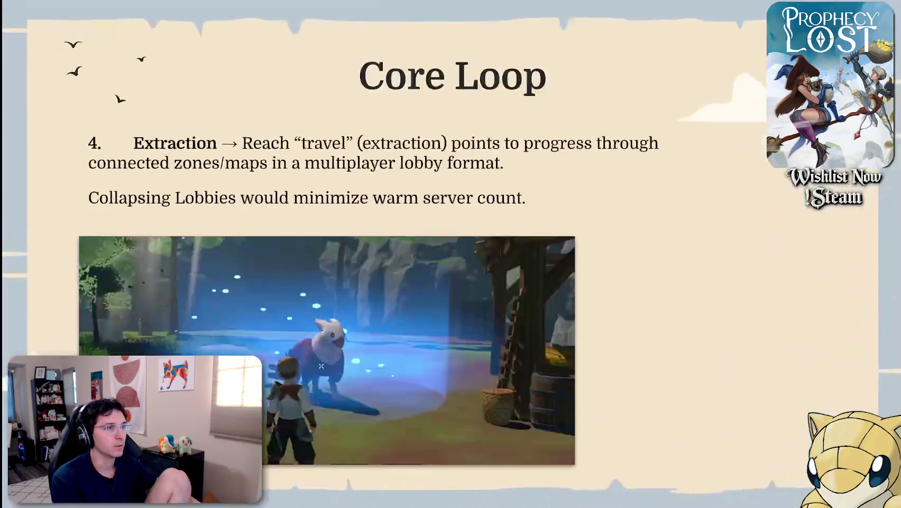
pyautogui.press('Right')
pyautogui.press('Right')
pyautogui.press('Right')
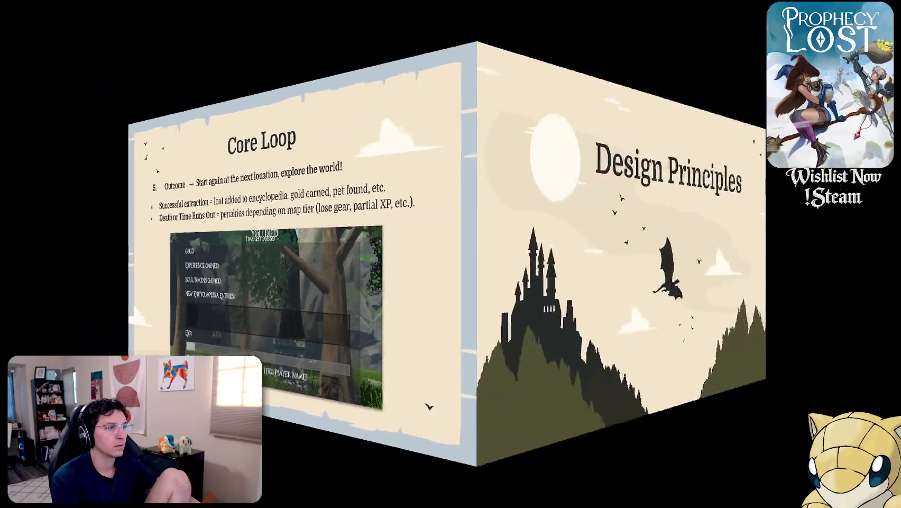
pyautogui.press('Right')
# Step back to the Core Loop Outcome slide, exit, and select its game screenshot
pyautogui.press('Left')
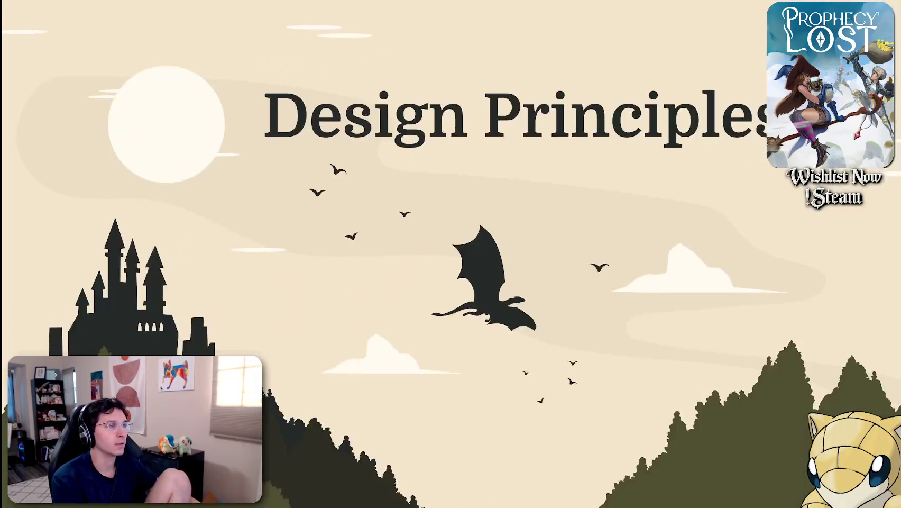
pyautogui.press('Left')
pyautogui.press('Escape')
pyautogui.click(550, 300)
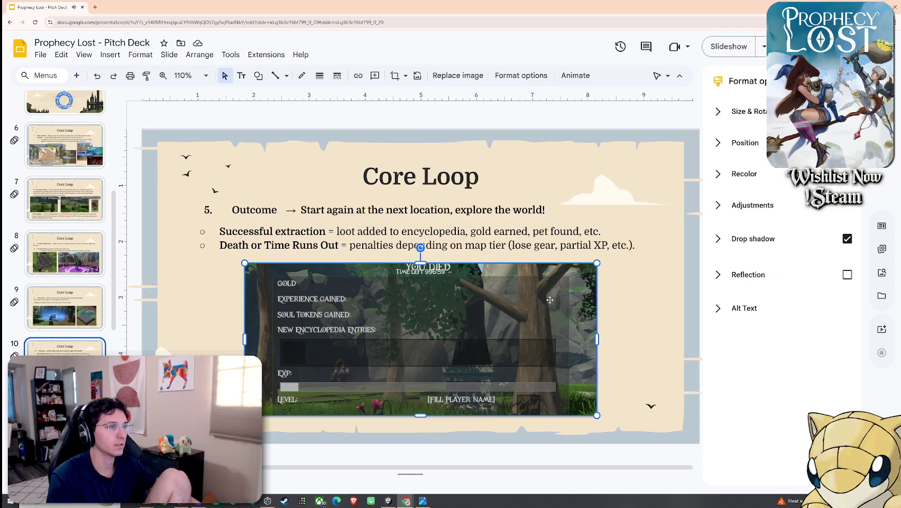
# Show the Motion panel and select both screenshots on slide 9
pyautogui.click(110, 55)
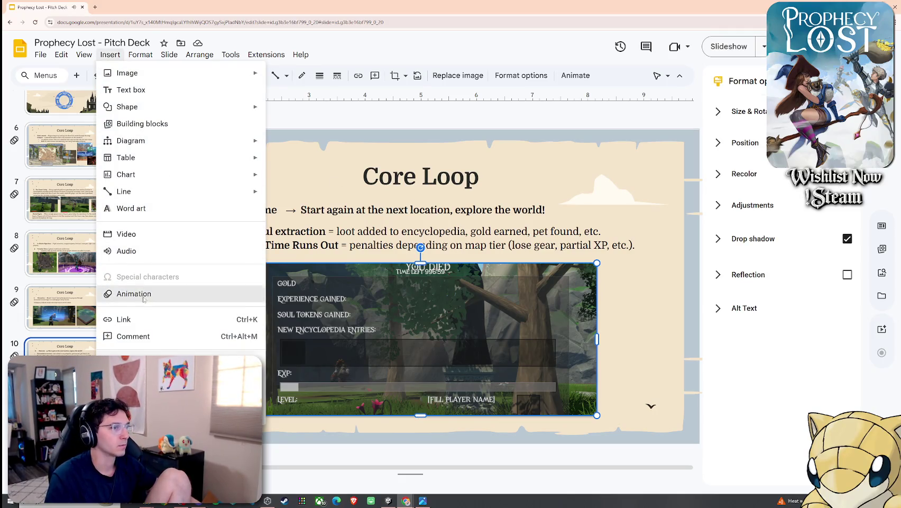
pyautogui.click(139, 294)
pyautogui.click(95, 329)
pyautogui.click(329, 335)
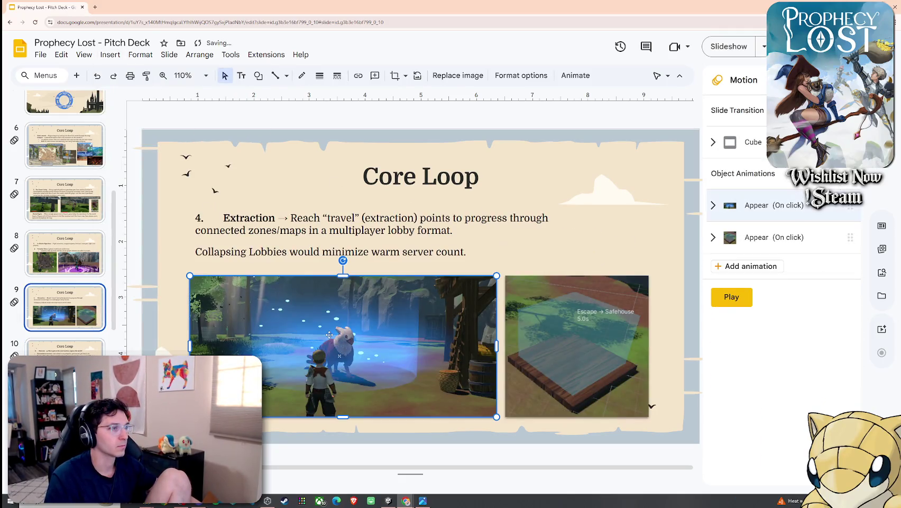
pyautogui.keyDown('shift'); pyautogui.click(539, 342); pyautogui.keyUp('shift')
pyautogui.click(110, 55)
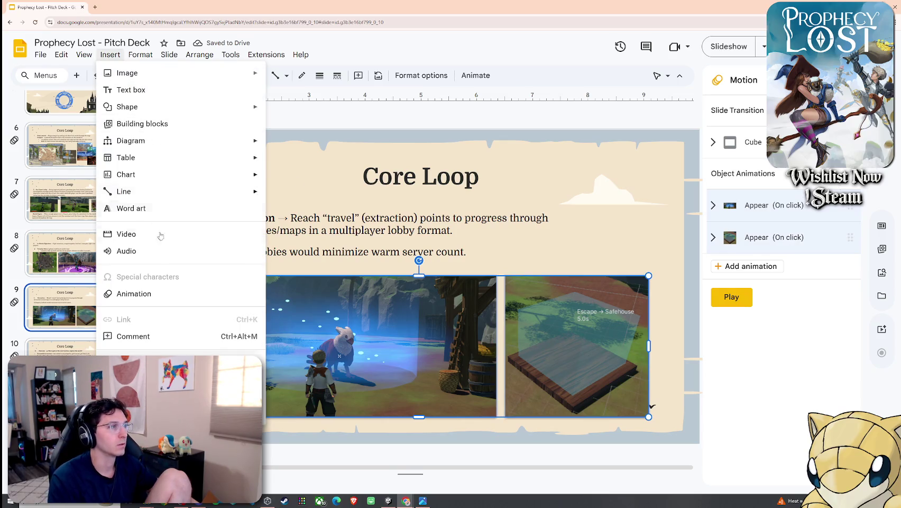
pyautogui.click(135, 294)
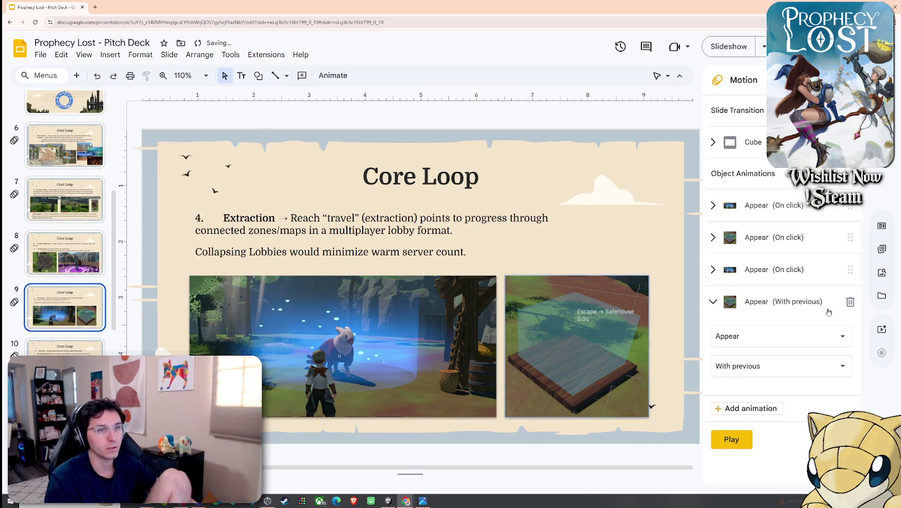
# Delete all the Appear animations on slides 9 and 10
pyautogui.click(850, 302)
pyautogui.click(850, 269)
pyautogui.click(850, 241)
pyautogui.click(850, 206)
pyautogui.press('Down')
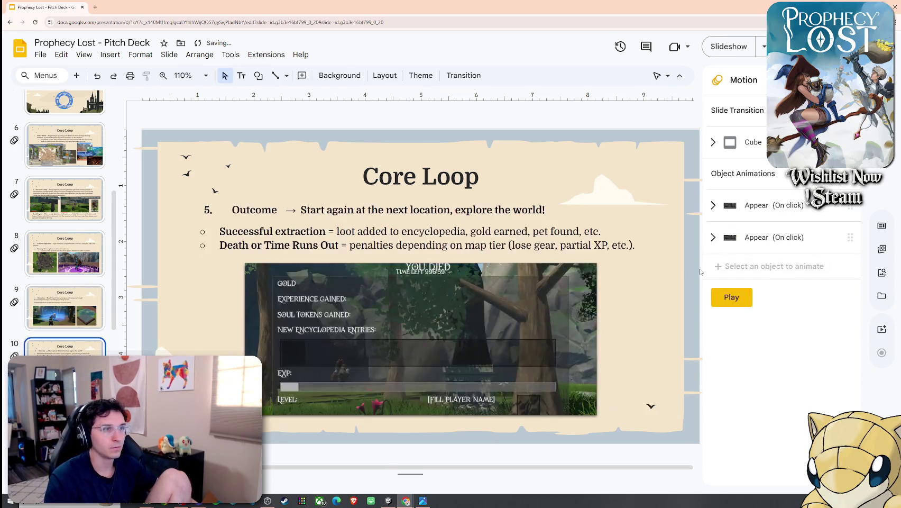
pyautogui.click(850, 205)
pyautogui.click(850, 206)
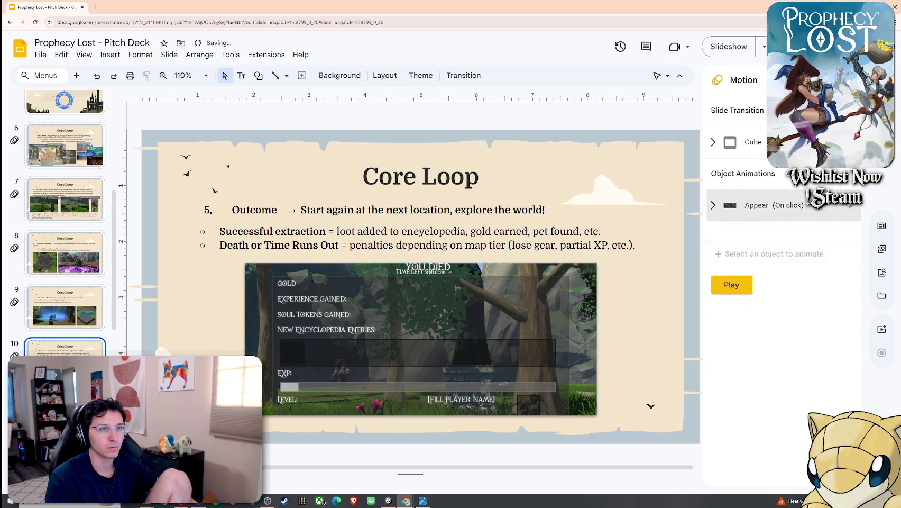
pyautogui.click(850, 205)
# Delete both Appear animations on slide 8, then return to slide 7
pyautogui.press('Up')
pyautogui.press('Up')
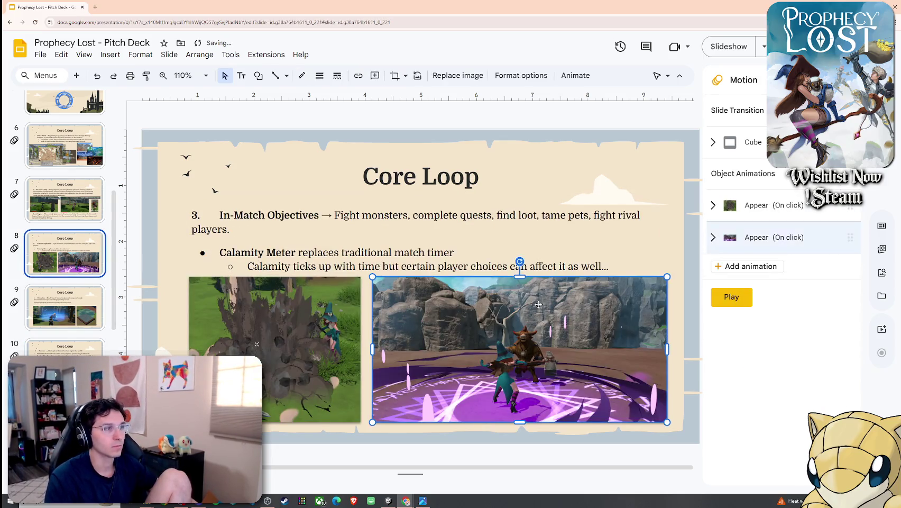
pyautogui.click(852, 207)
pyautogui.click(851, 207)
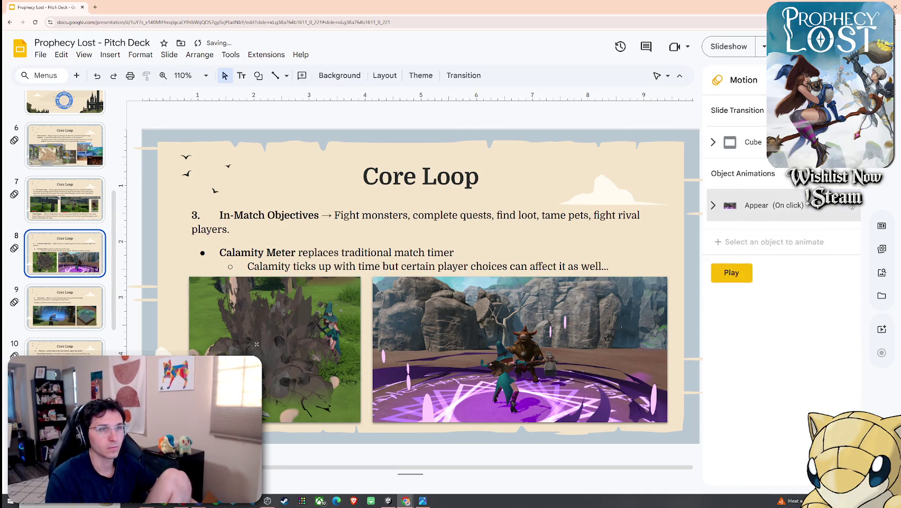
pyautogui.click(852, 207)
pyautogui.press('Up')
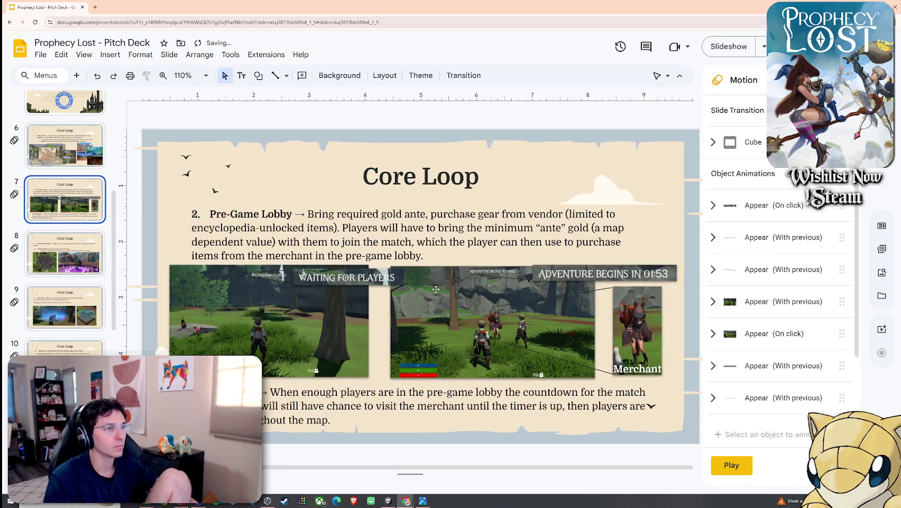
pyautogui.scroll(1, 87, 297)
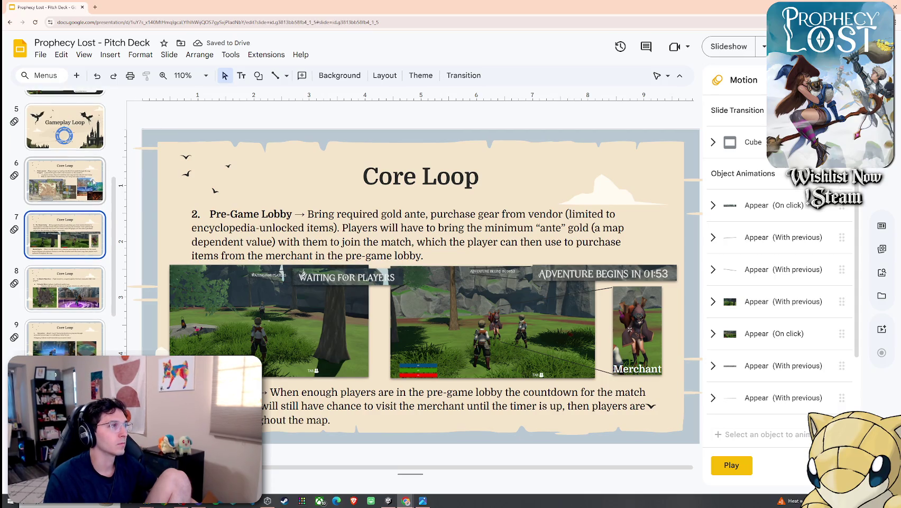
pyautogui.click(84, 54)
# Present from the current slide, advance once, and exit the slideshow
pyautogui.click(106, 102)
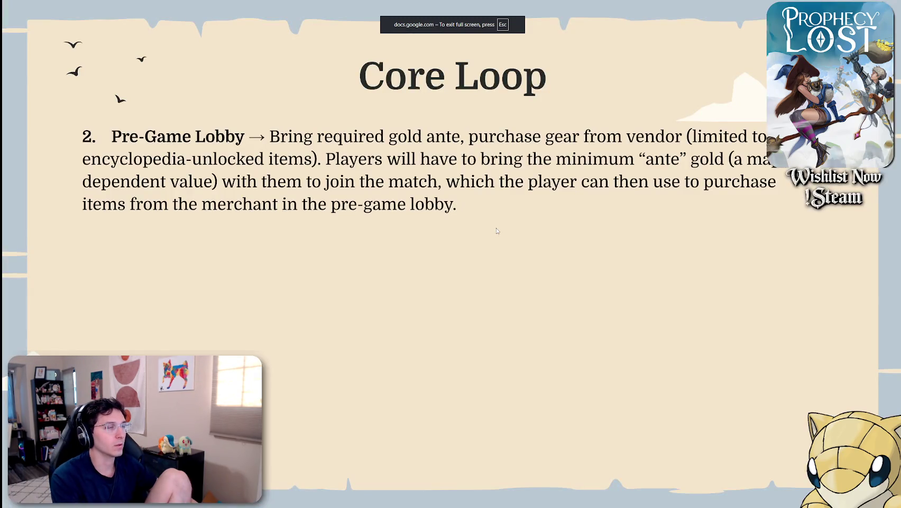
pyautogui.press('Right')
pyautogui.press('Right')
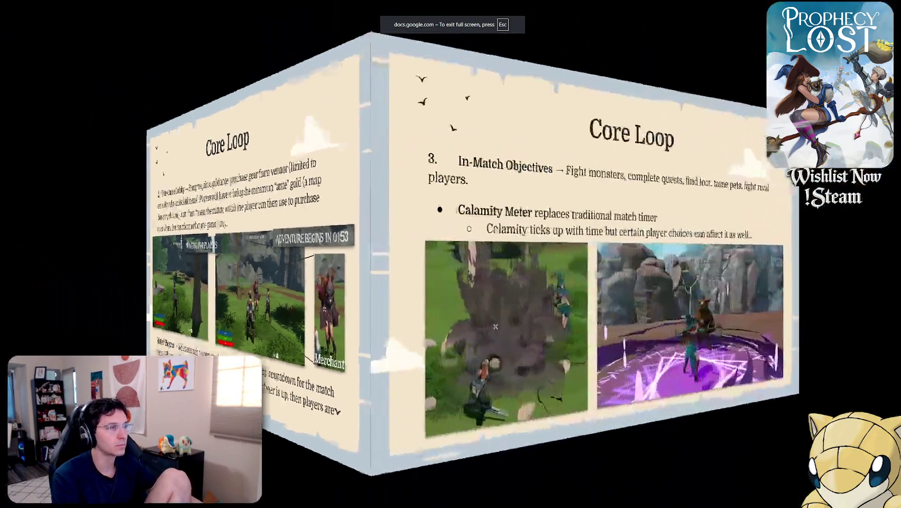
pyautogui.press('Escape')
pyautogui.scroll(5, 50, 211)
# Present from slide 1, advance to the Elevator Pitch slide, and exit
pyautogui.click(50, 124)
pyautogui.click(85, 55)
pyautogui.click(110, 98)
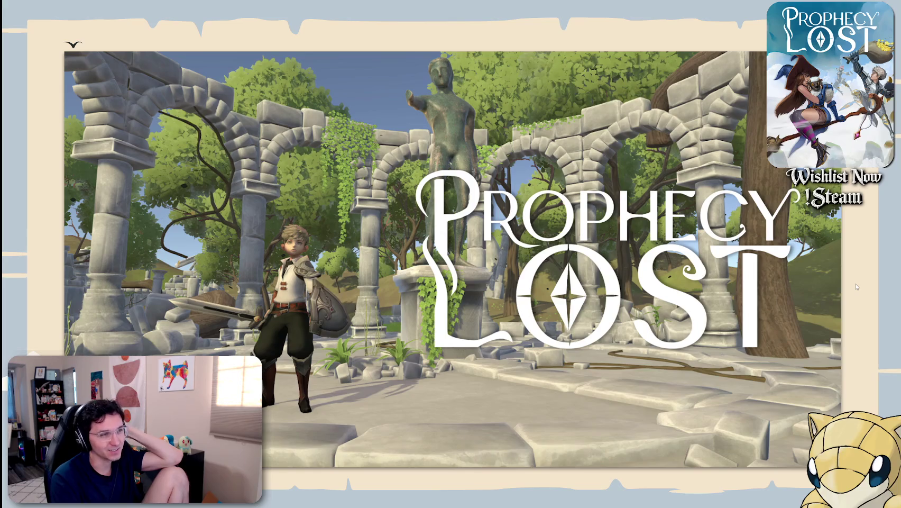
pyautogui.press('Right')
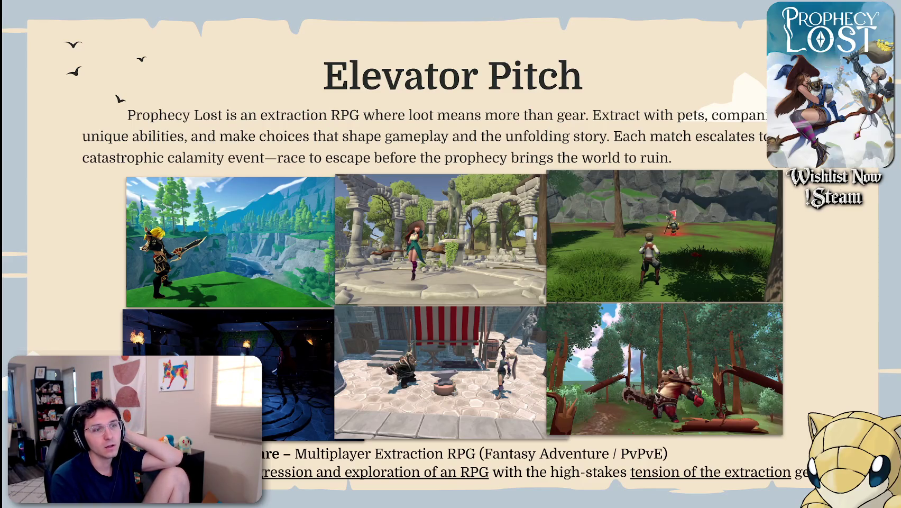
pyautogui.press('Escape')
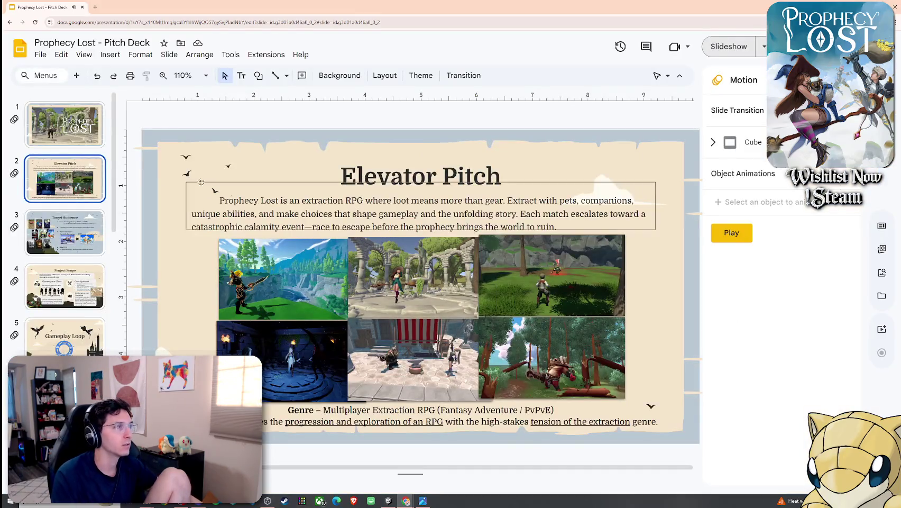
# Search Google for 'twitch icon' in a new browser tab
pyautogui.press('Up')
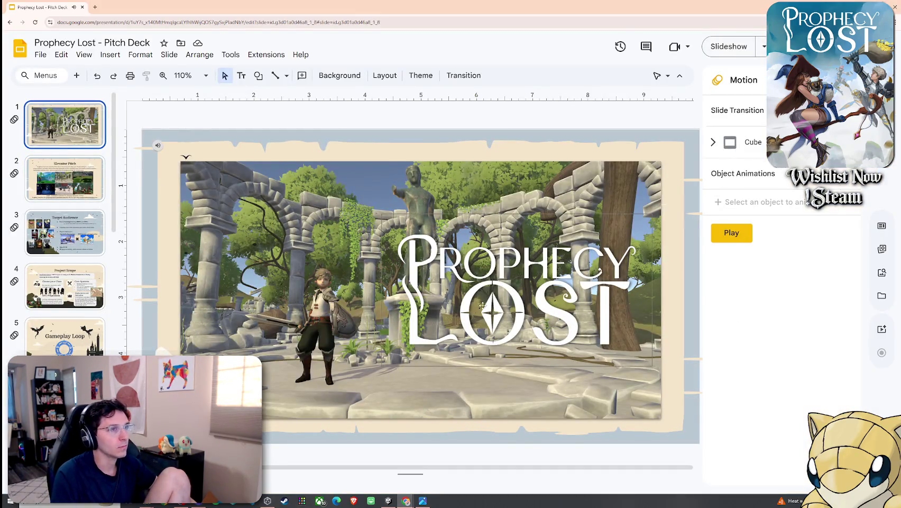
pyautogui.click(95, 7)
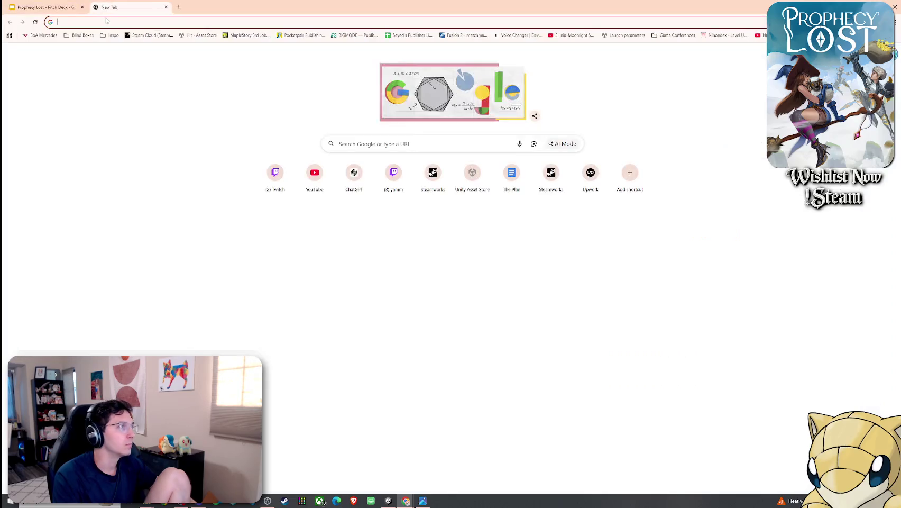
pyautogui.write('twitch icon')
pyautogui.press('Return')
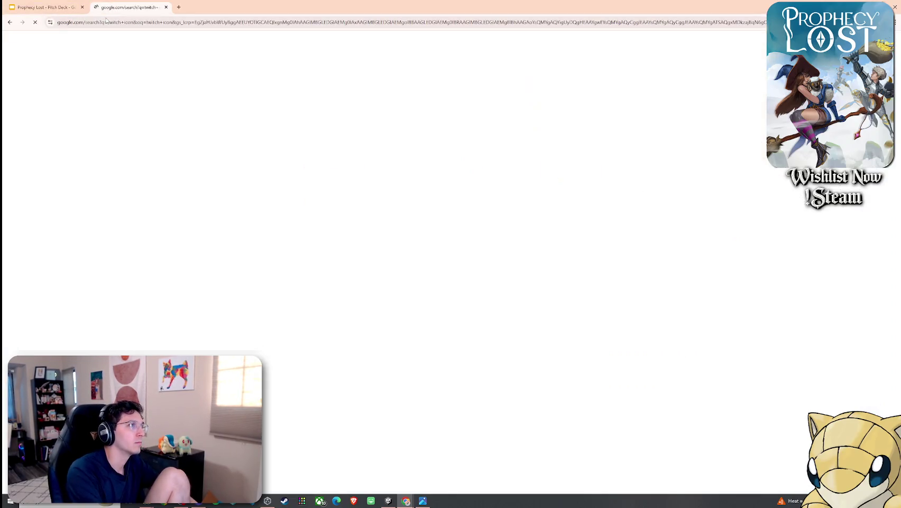
# Return to the Prophecy Lost deck and go to the closing Thanks slide
pyautogui.click(45, 7)
pyautogui.scroll(-5, 68, 318)
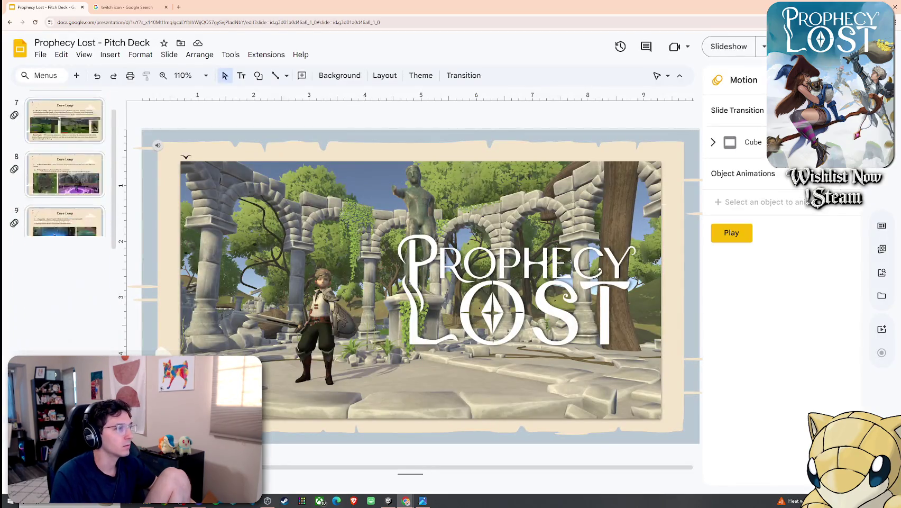
pyautogui.scroll(-5, 67, 352)
pyautogui.press('Down')
pyautogui.press('Down')
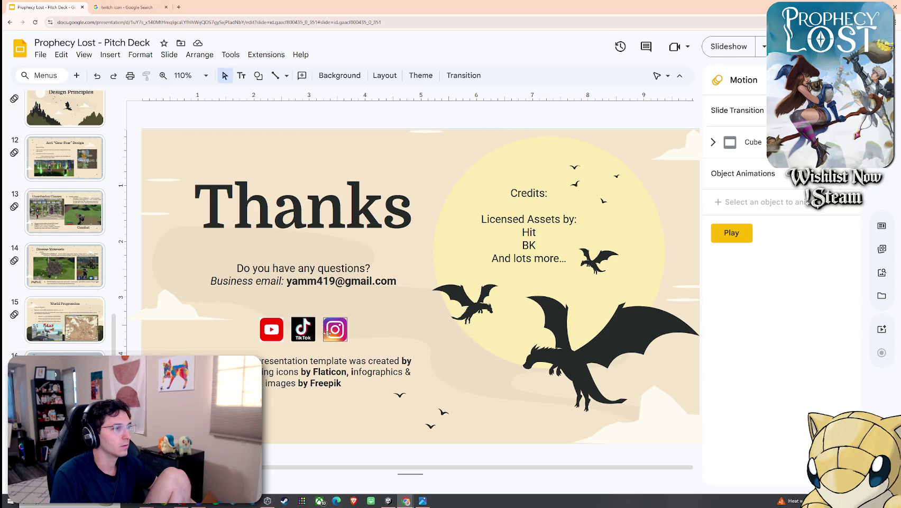
# Delete the TikTok and Instagram icons from the Thanks slide
pyautogui.moveTo(251, 313)
pyautogui.mouseDown()
pyautogui.moveTo(336, 350)
pyautogui.moveTo(333, 329)
pyautogui.moveTo(334, 341)
pyautogui.mouseUp()
pyautogui.click(271, 322)
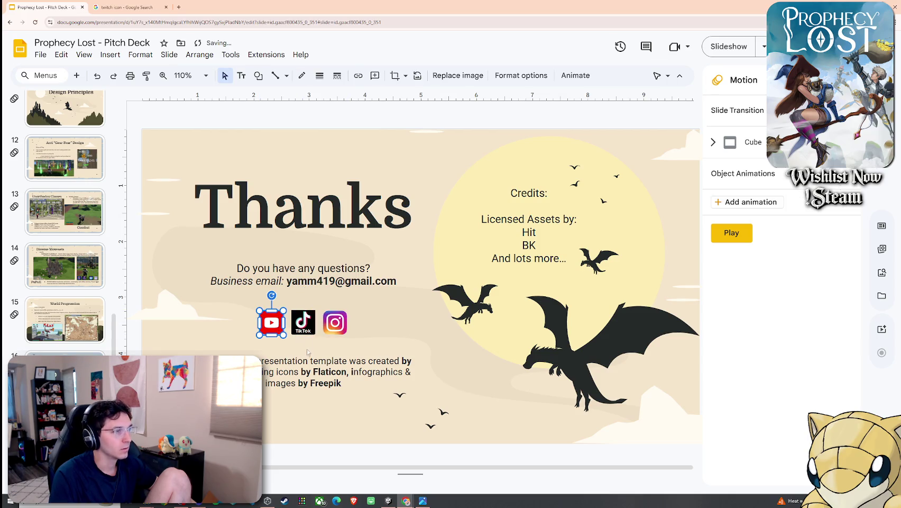
pyautogui.press('Tab')
pyautogui.press('Tab')
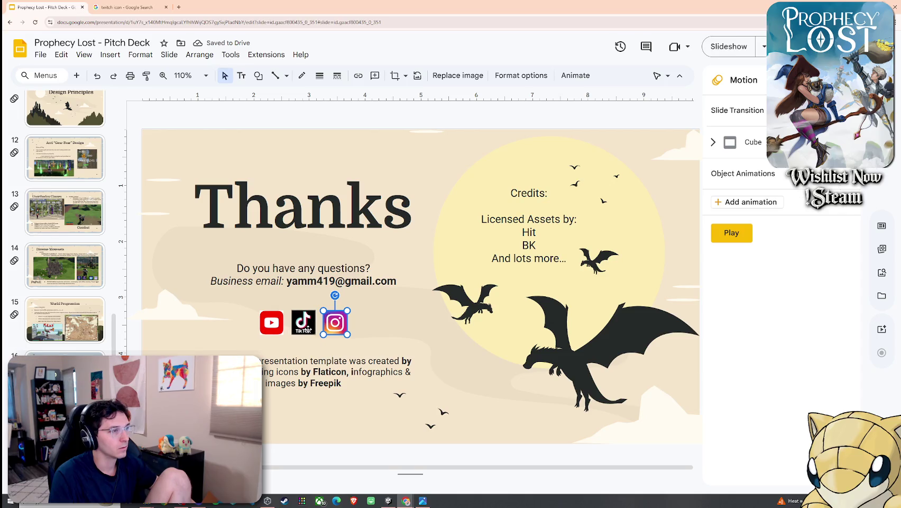
pyautogui.keyDown('shift'); pyautogui.click(309, 329); pyautogui.keyUp('shift')
pyautogui.rightClick(306, 330)
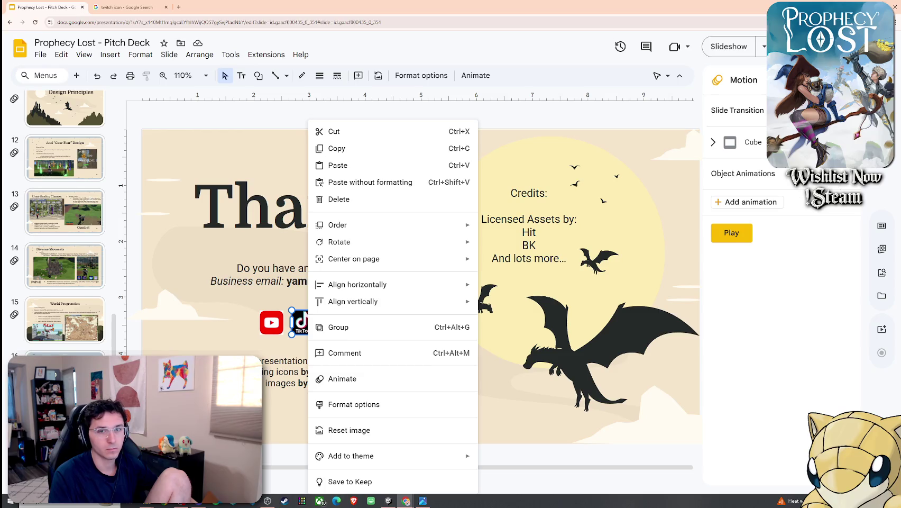
pyautogui.click(305, 344)
pyautogui.click(306, 324)
pyautogui.keyDown('shift'); pyautogui.click(339, 331); pyautogui.keyUp('shift')
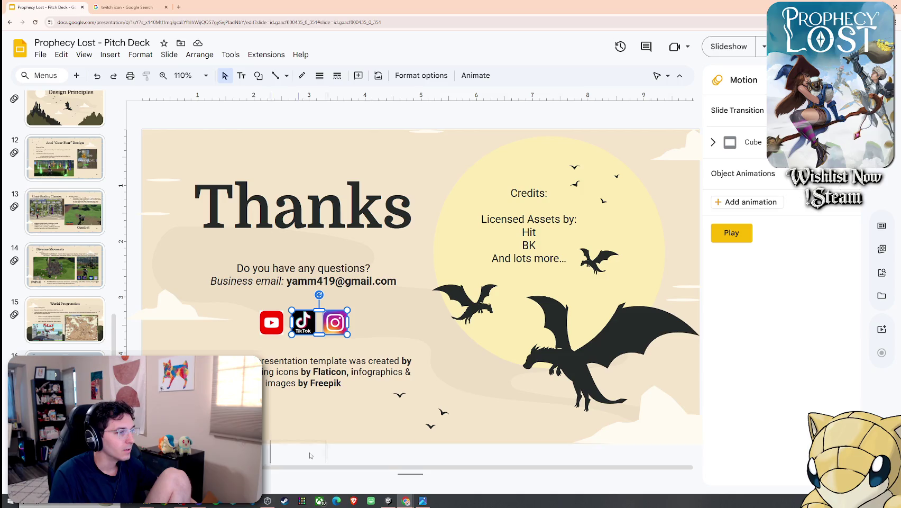
pyautogui.press('Delete')
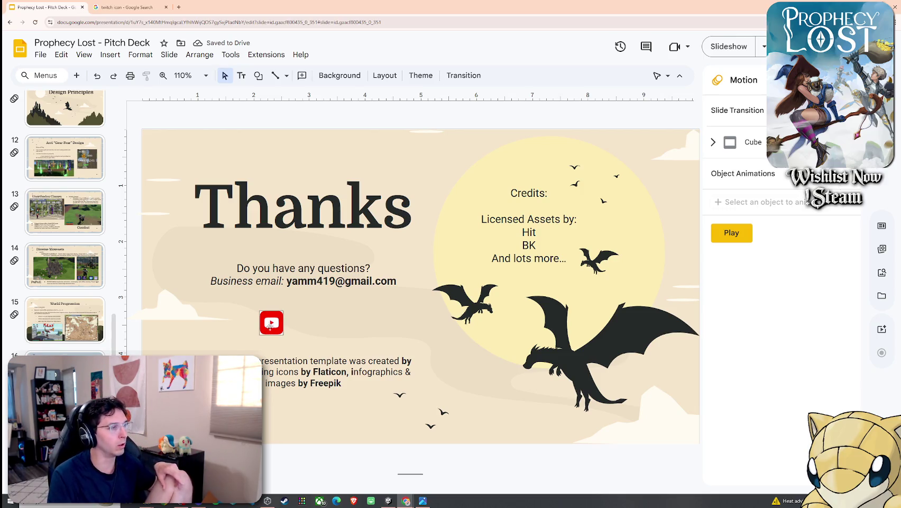
# Resize the YouTube icon by dragging its corner handle
pyautogui.click(271, 322)
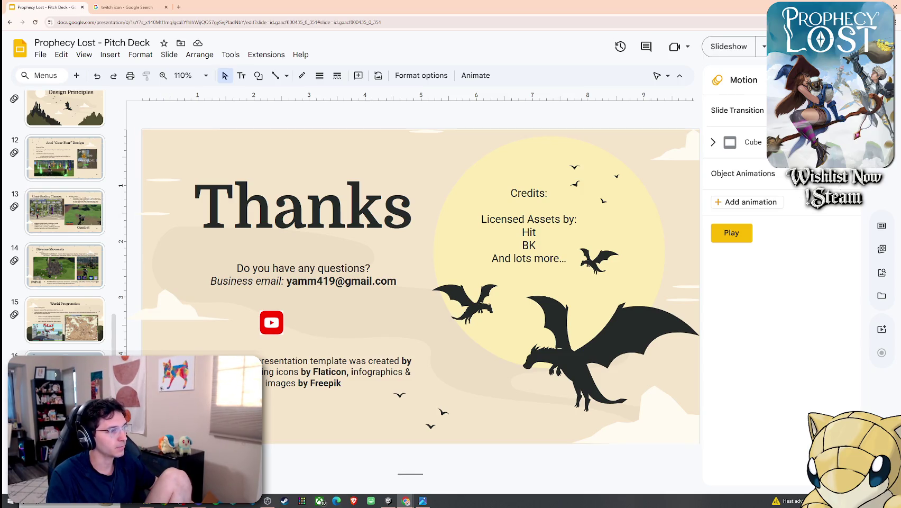
pyautogui.click(277, 319)
pyautogui.moveTo(285, 328)
pyautogui.mouseDown()
pyautogui.moveTo(304, 347)
pyautogui.moveTo(278, 332)
pyautogui.mouseUp()
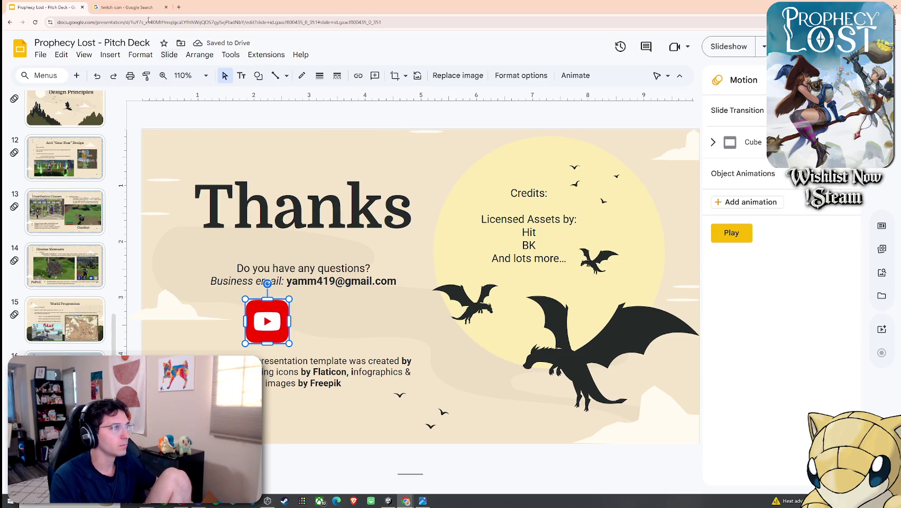
# Copy the purple square Twitch icon image from the Google image results
pyautogui.click(127, 7)
pyautogui.click(186, 135)
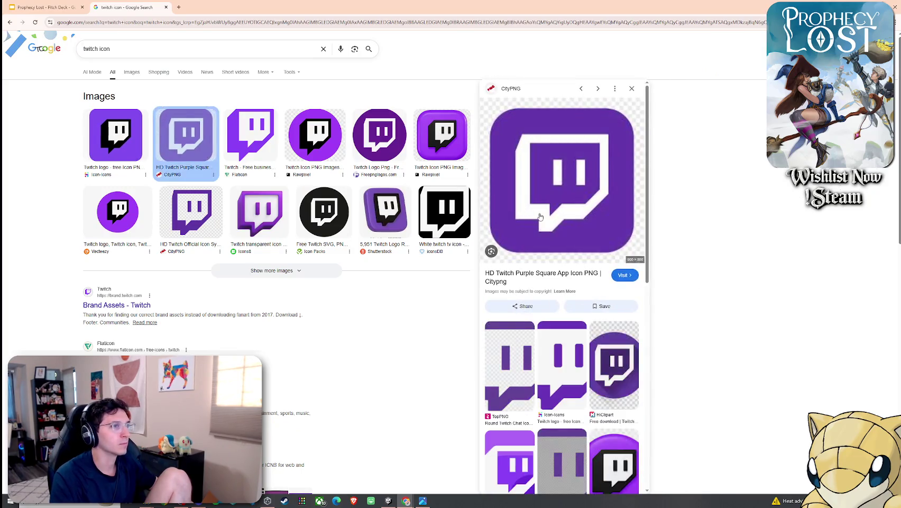
pyautogui.rightClick(540, 216)
pyautogui.click(580, 339)
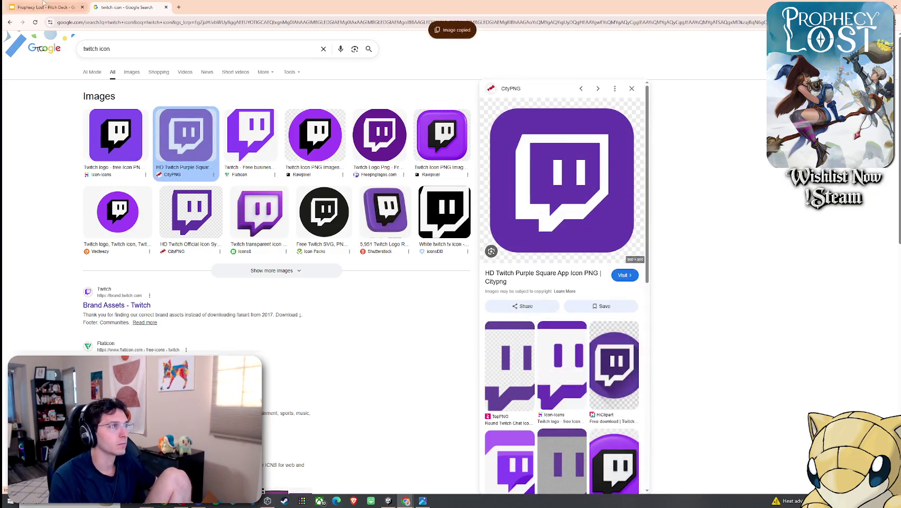
# Paste the Twitch icon onto the title slide, then undo the paste
pyautogui.click(44, 7)
pyautogui.scroll(10, 64, 223)
pyautogui.click(64, 125)
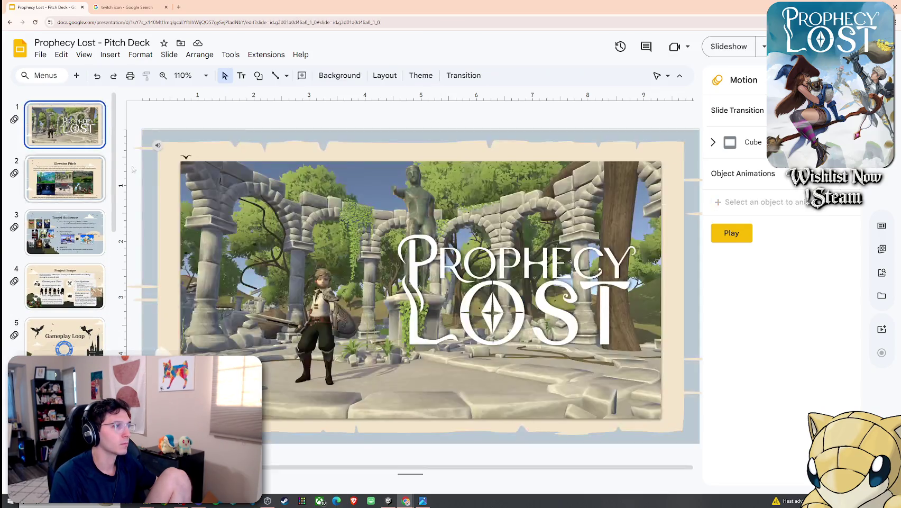
pyautogui.hotkey('ctrl', 'v')
pyautogui.hotkey('ctrl', 'z')
# View the full Twitch image and its CityPNG page, close it, and return to the slides
pyautogui.hotkey('ctrl', 'Tab')
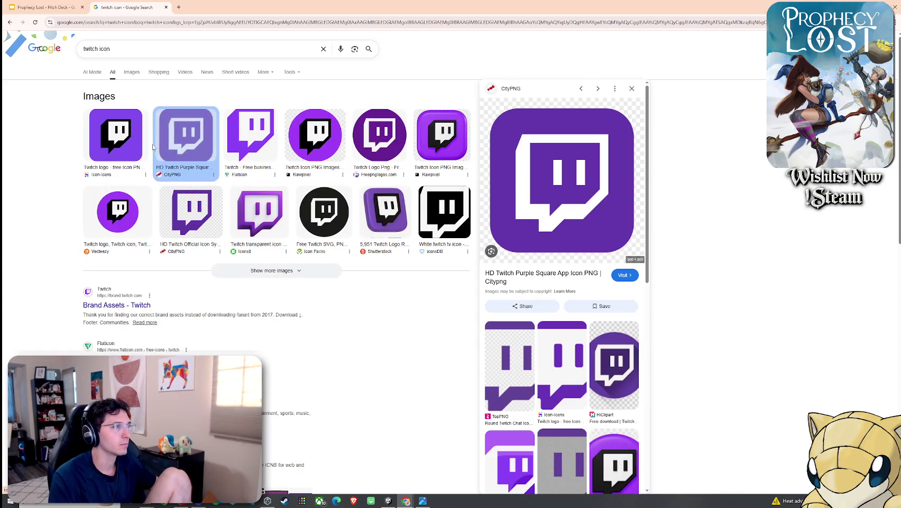
pyautogui.rightClick(551, 197)
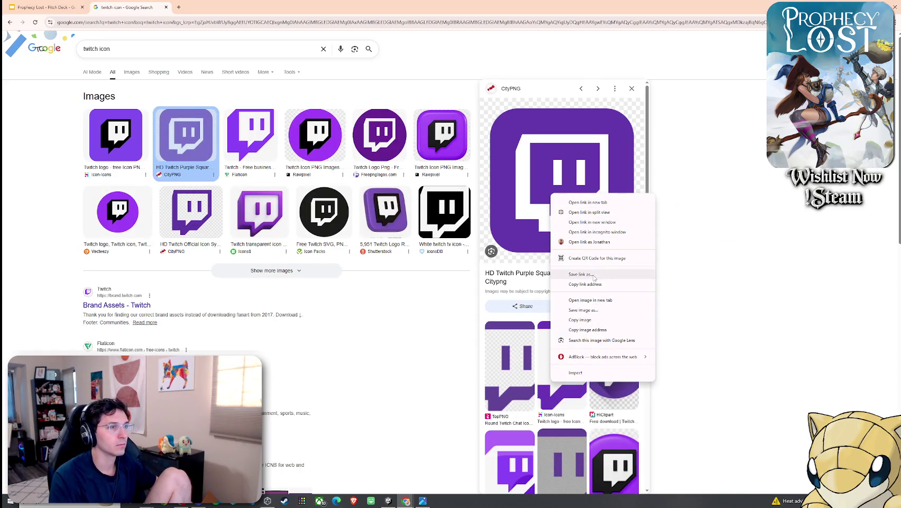
pyautogui.click(587, 299)
pyautogui.hotkey('ctrl', 'Tab')
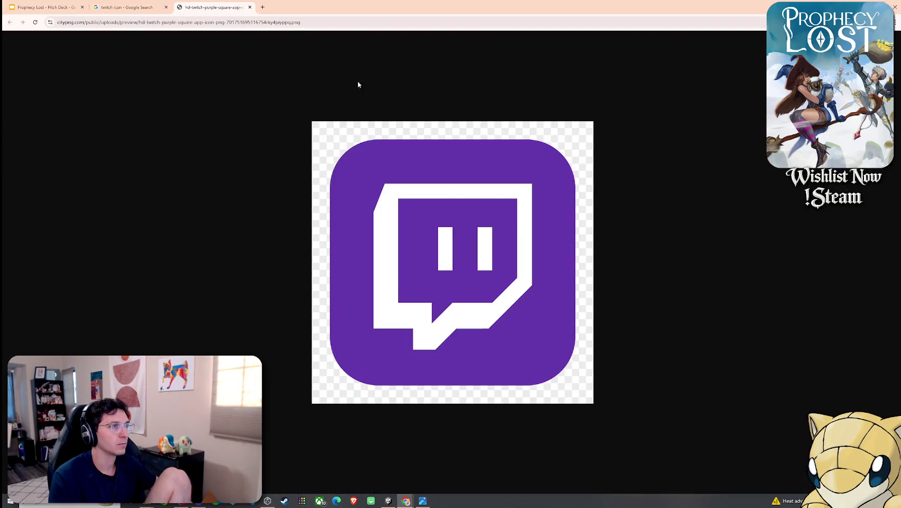
pyautogui.hotkey('ctrl', 'shift', 'Tab')
pyautogui.hotkey('ctrl', 'Tab')
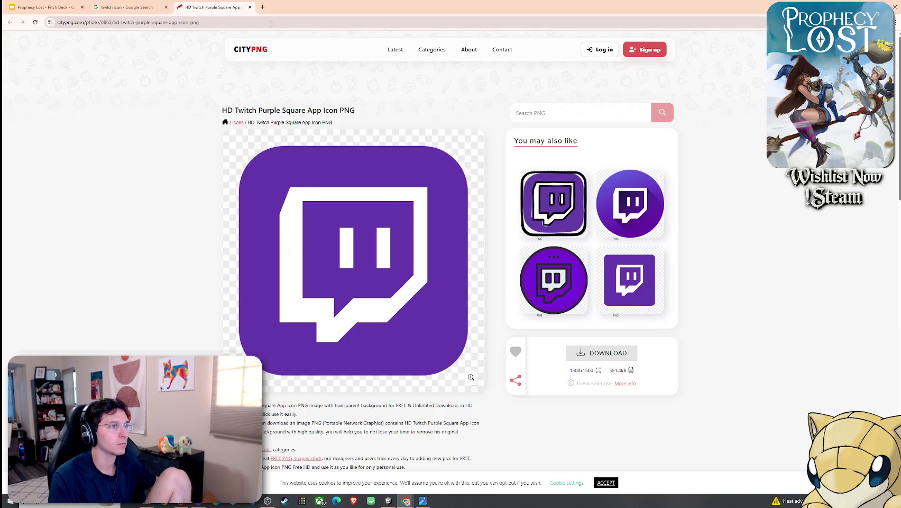
pyautogui.click(250, 7)
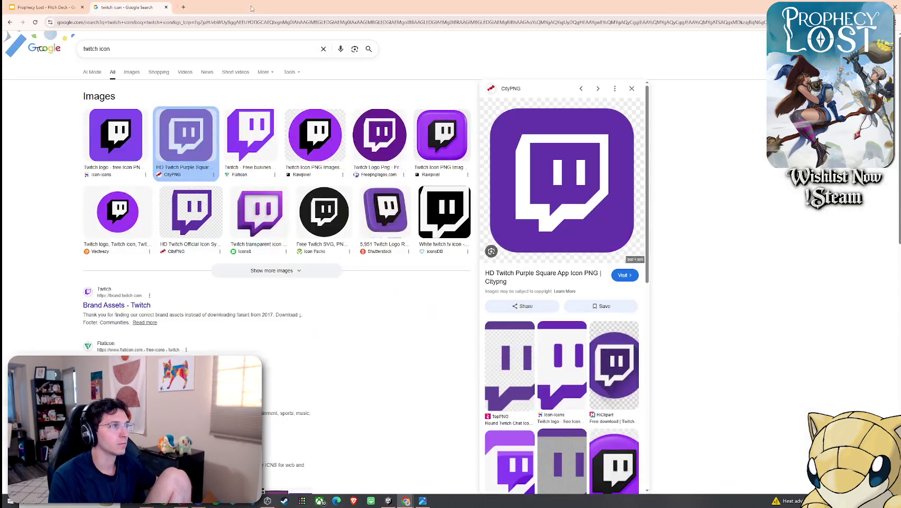
pyautogui.click(144, 55)
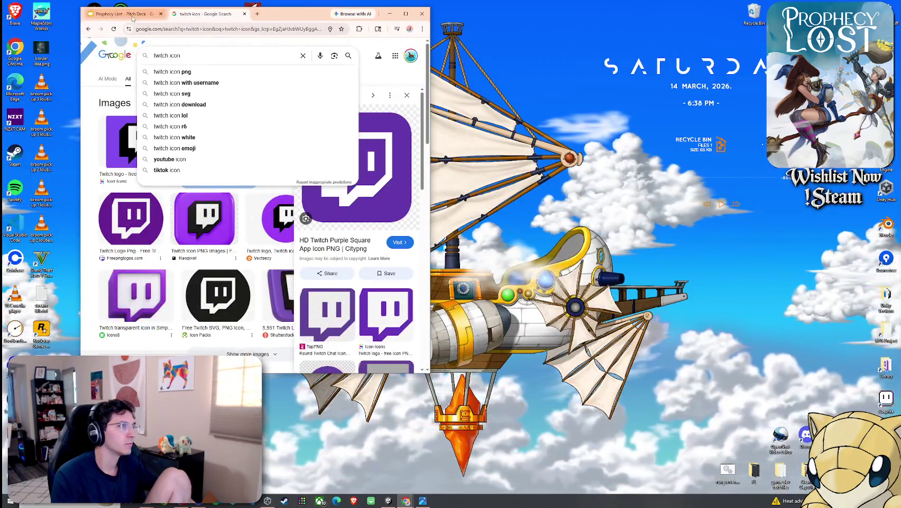
pyautogui.click(153, 15)
pyautogui.doubleClick(284, 20)
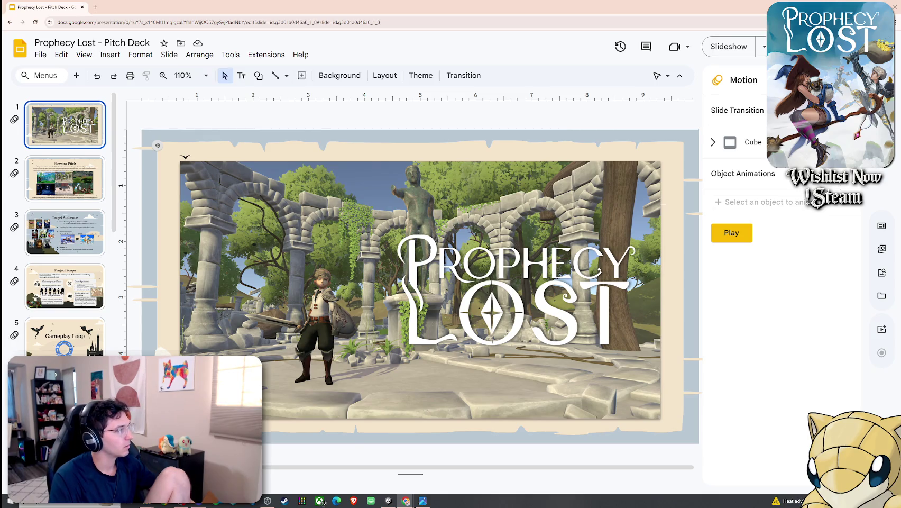
pyautogui.hotkey('ctrl', 'v')
pyautogui.hotkey('ctrl', 'z')
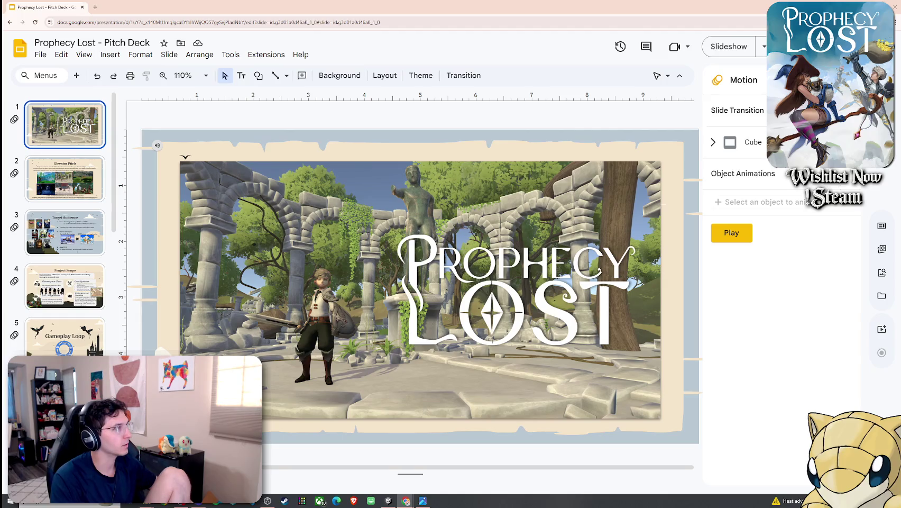
pyautogui.hotkey('ctrl', 'v')
pyautogui.hotkey('ctrl', 'z')
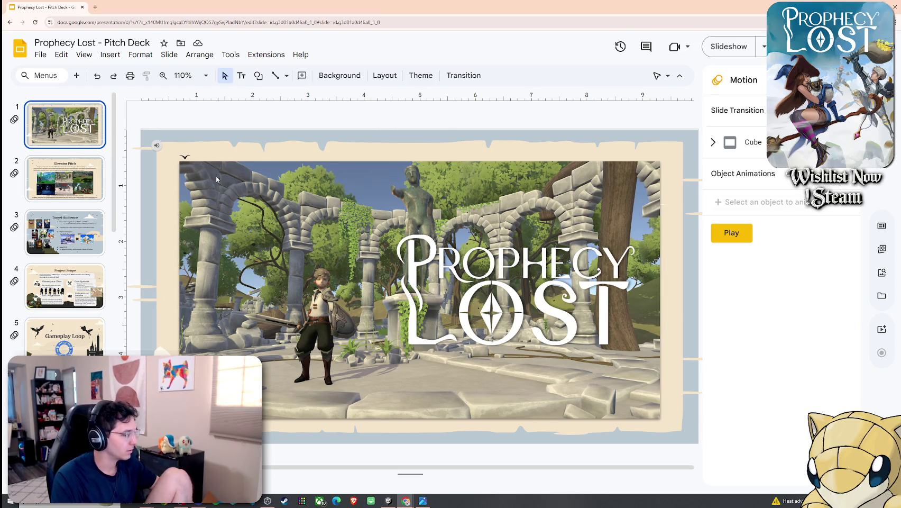
# Paste the Twitch logo onto the title slide, crop its empty left side and move it left
pyautogui.hotkey('ctrl', 'v')
pyautogui.rightClick(257, 185)
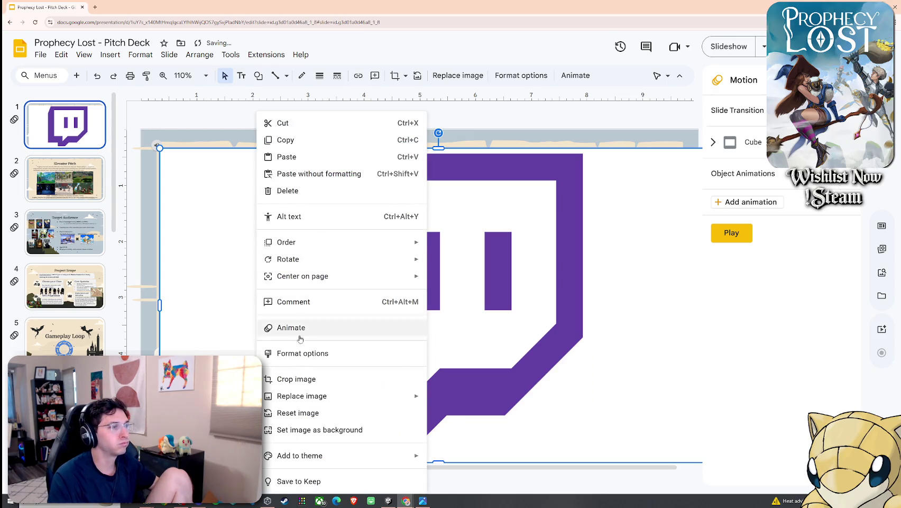
pyautogui.click(301, 379)
pyautogui.moveTo(159, 305); pyautogui.dragTo(280, 305)
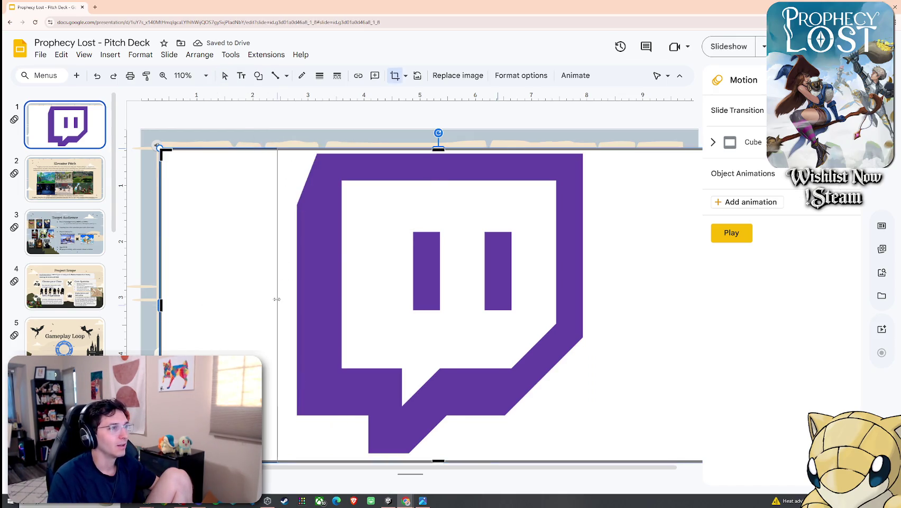
pyautogui.moveTo(420, 294); pyautogui.dragTo(325, 305)
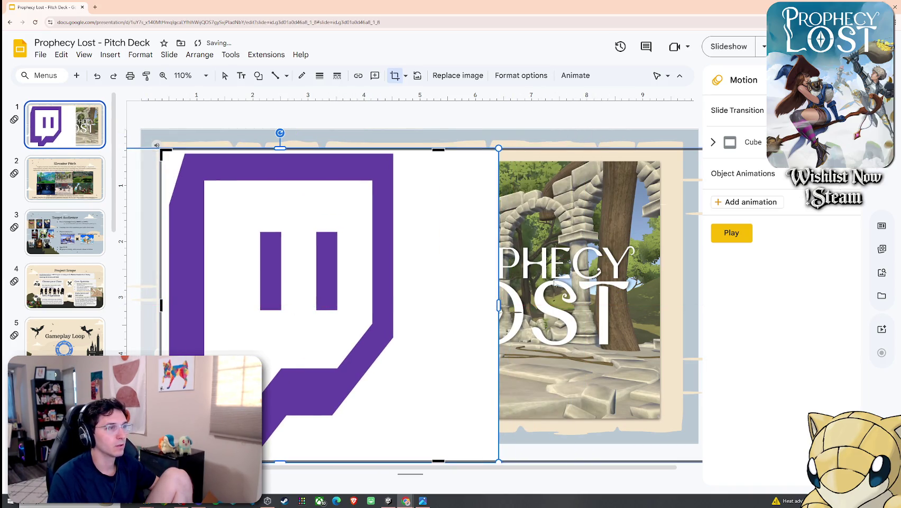
pyautogui.press('Escape')
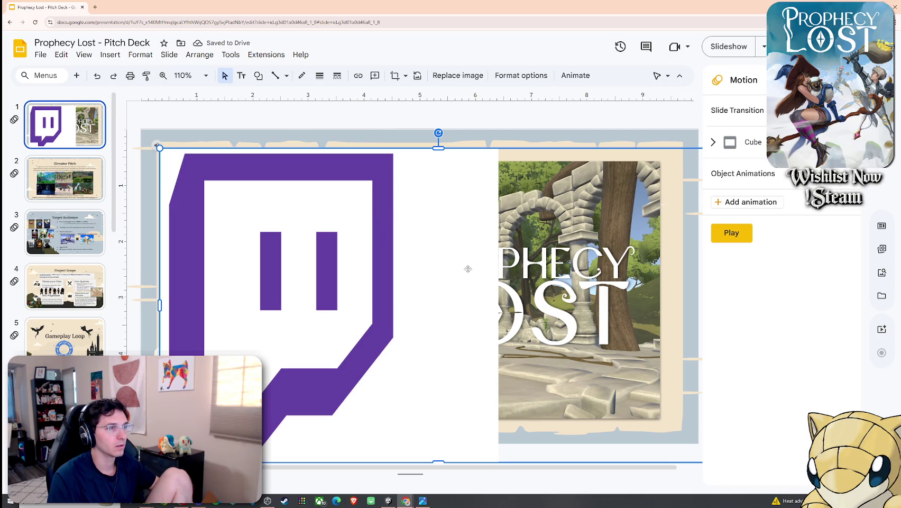
# Undo the first crop and resize attempts on the Twitch image
pyautogui.doubleClick(459, 239)
pyautogui.hotkey('ctrl', 'z')
pyautogui.hotkey('ctrl', 'z')
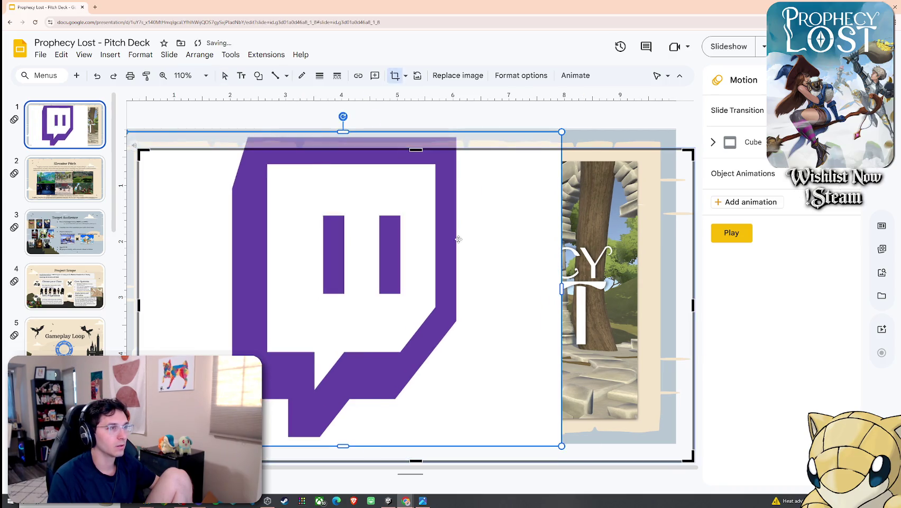
pyautogui.hotkey('ctrl', 'z')
pyautogui.hotkey('ctrl', 'z')
pyautogui.press('Escape')
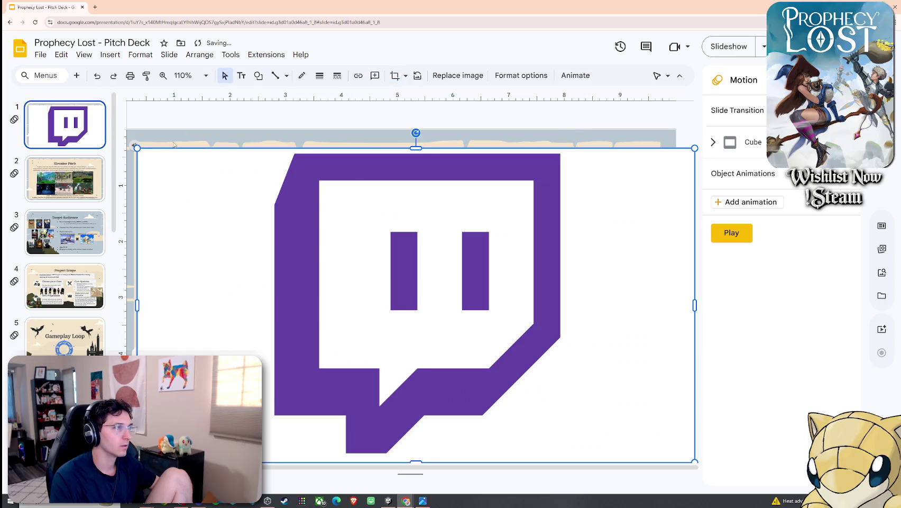
pyautogui.hotkey('ctrl', 'z')
pyautogui.hotkey('ctrl', 'z')
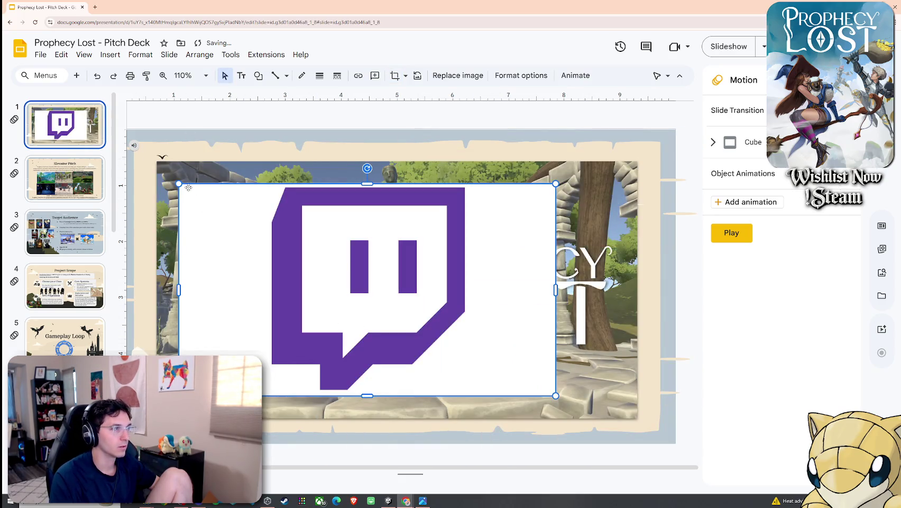
pyautogui.hotkey('ctrl', 'z')
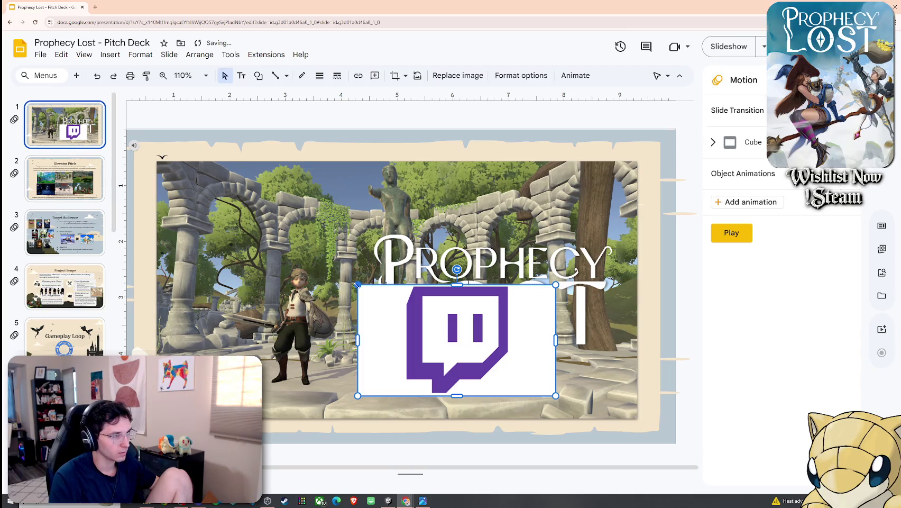
pyautogui.hotkey('ctrl', 'z')
# Crop the white space from both sides of the Twitch logo, shrink it, then delete that copy
pyautogui.rightClick(487, 365)
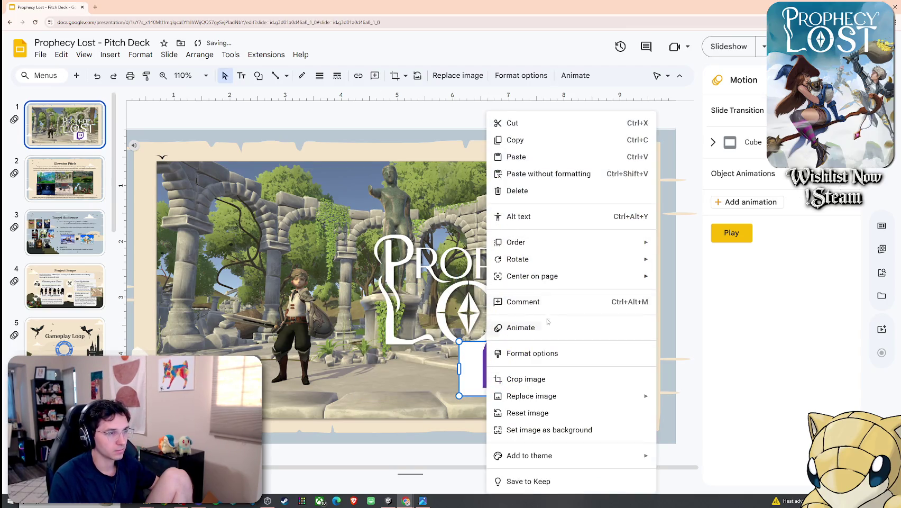
pyautogui.click(511, 379)
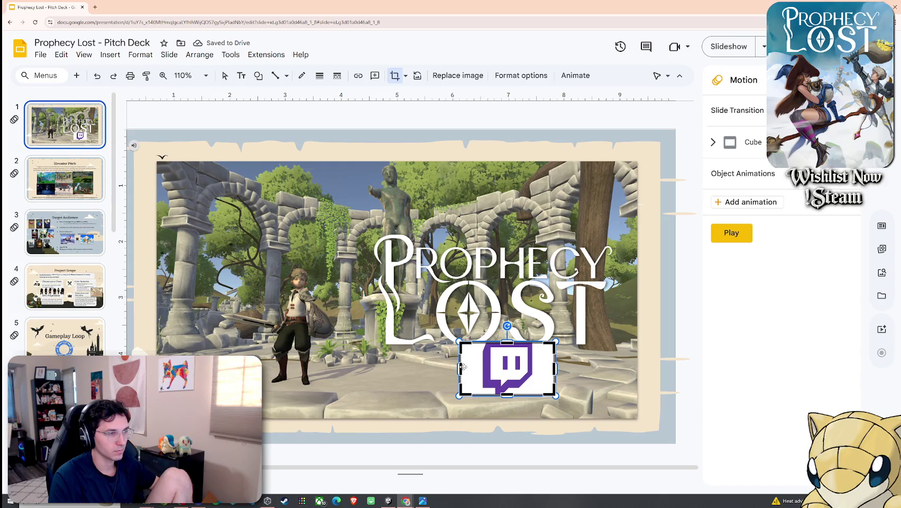
pyautogui.moveTo(460, 366); pyautogui.dragTo(482, 366)
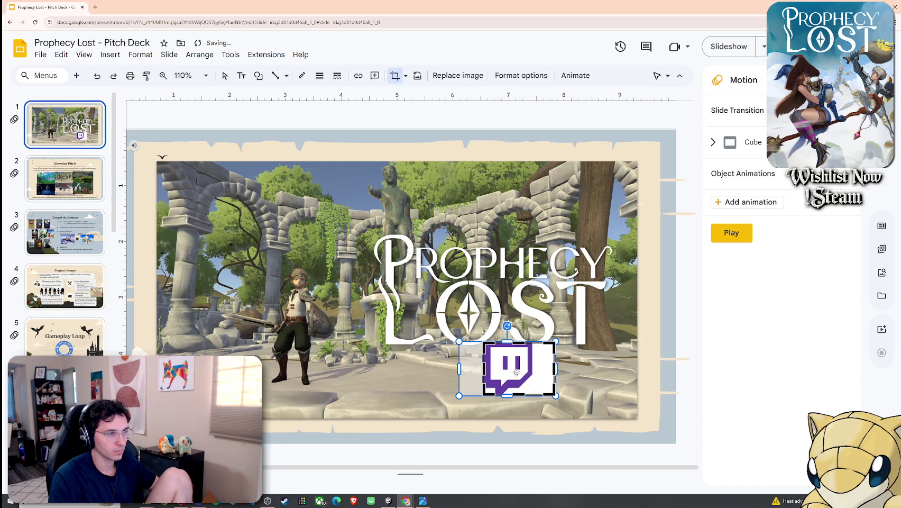
pyautogui.moveTo(554, 367); pyautogui.dragTo(532, 370)
pyautogui.press('Return')
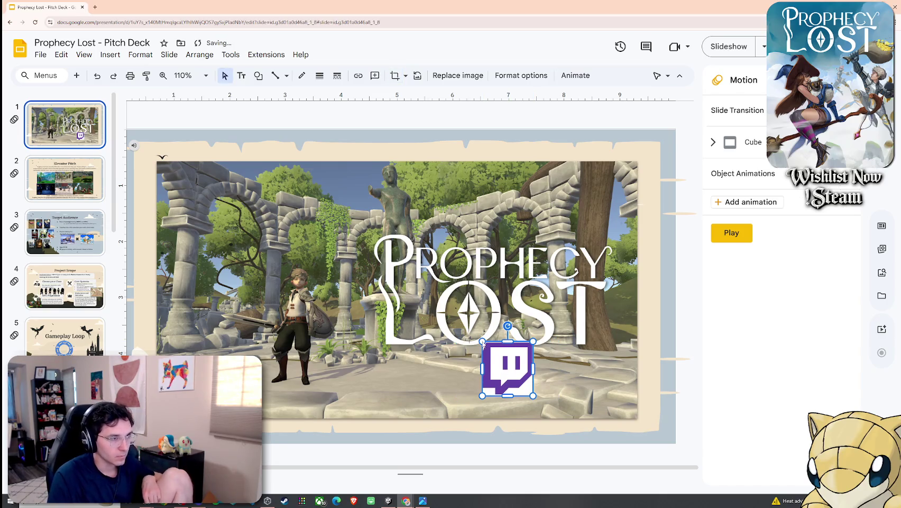
pyautogui.moveTo(483, 341); pyautogui.dragTo(515, 376)
pyautogui.click(497, 365)
pyautogui.click(523, 386)
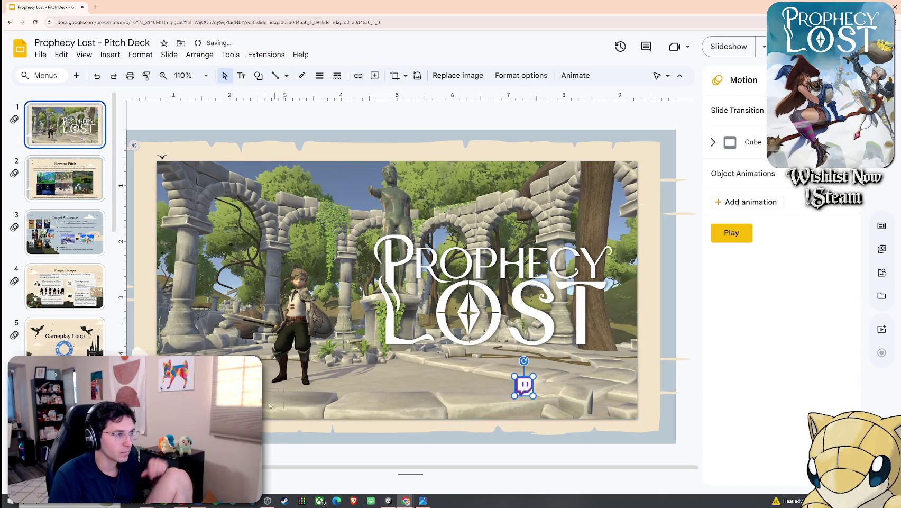
pyautogui.press('Delete')
# Re-crop the remaining Twitch image, widening both sides slightly and trimming its bottom
pyautogui.rightClick(173, 357)
pyautogui.click(212, 379)
pyautogui.keyDown('ctrl'); pyautogui.scroll(5, 266, 470); pyautogui.keyUp('ctrl')
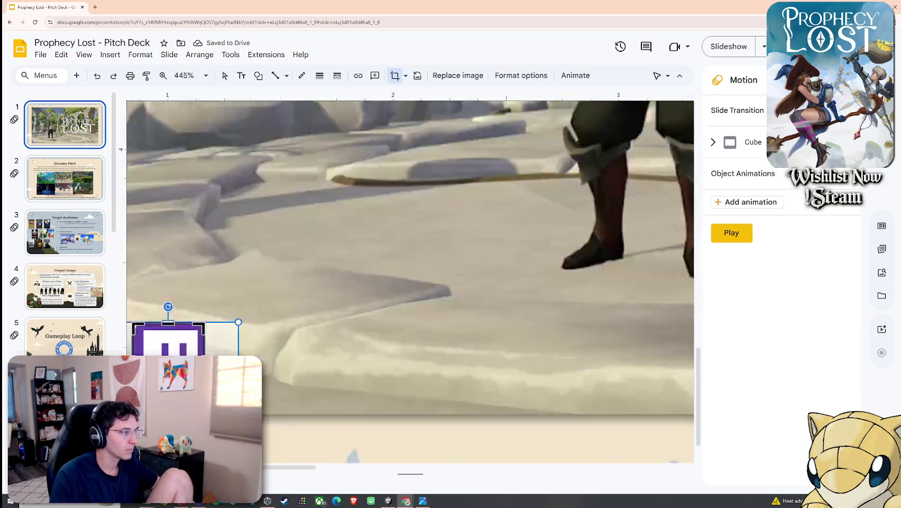
pyautogui.keyDown('ctrl'); pyautogui.scroll(5, 266, 470); pyautogui.keyUp('ctrl')
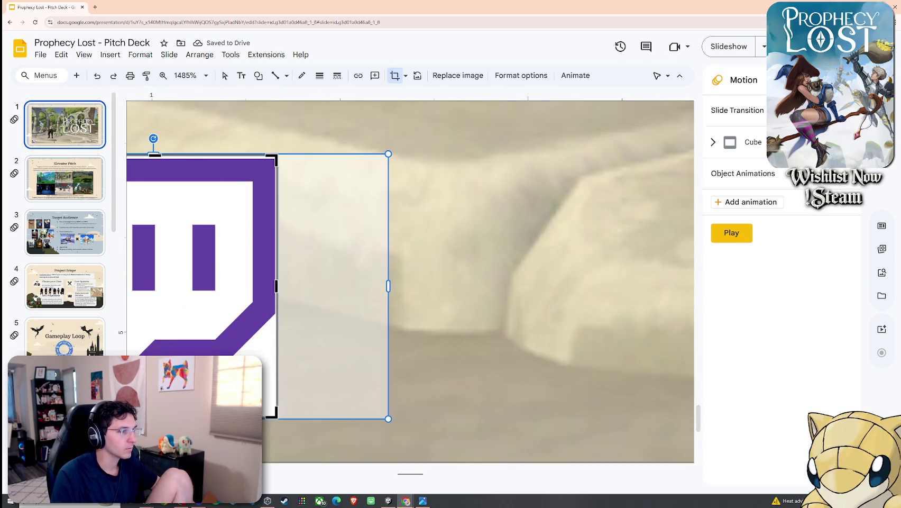
pyautogui.hscroll(-5, 282, 387)
pyautogui.hscroll(1, 282, 387)
pyautogui.hscroll(1, 282, 387)
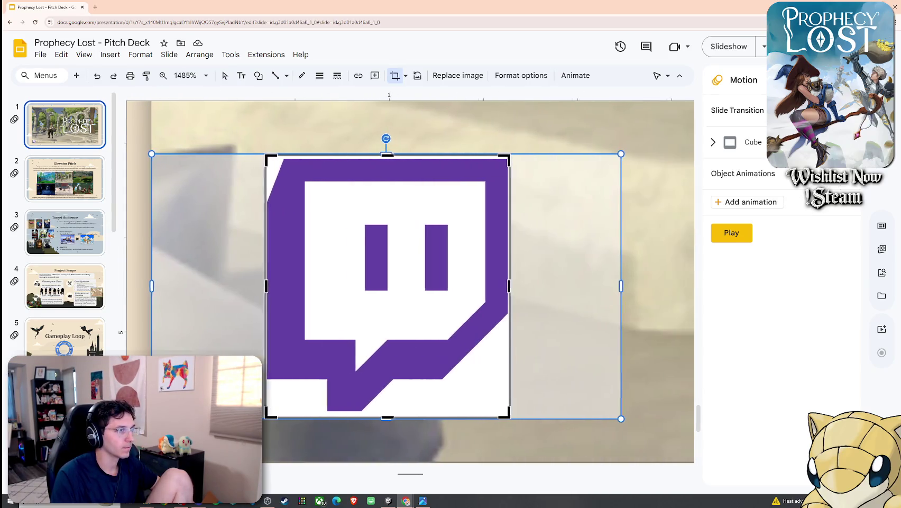
pyautogui.hscroll(1, 231, 306)
pyautogui.moveTo(257, 286); pyautogui.dragTo(254, 286)
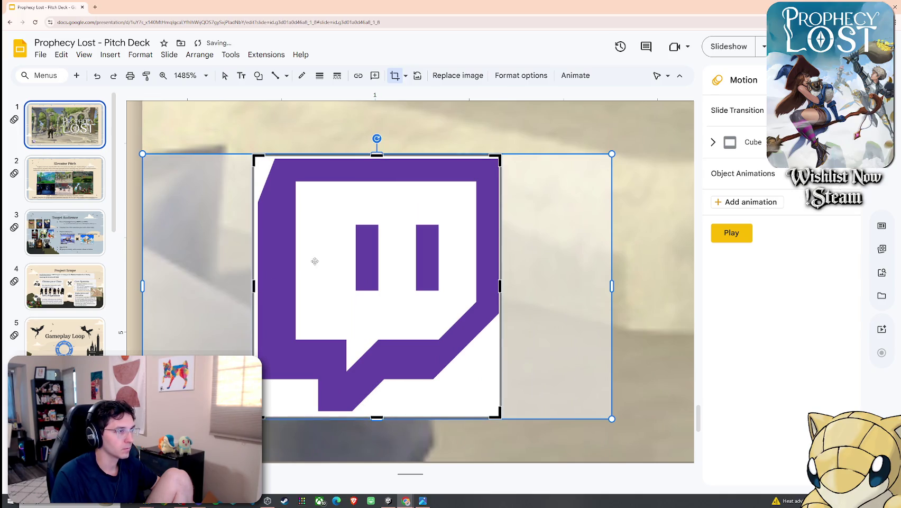
pyautogui.moveTo(500, 286); pyautogui.dragTo(503, 286)
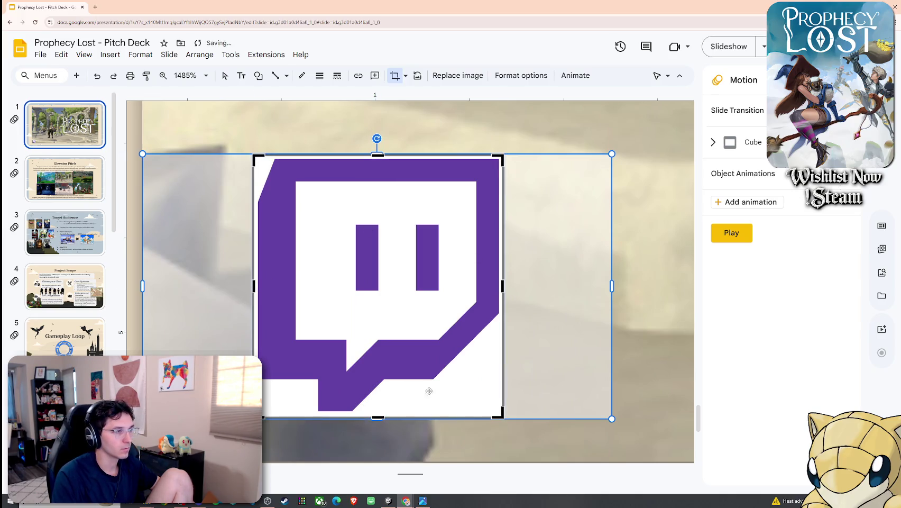
pyautogui.moveTo(382, 416); pyautogui.dragTo(381, 402)
pyautogui.press('Return')
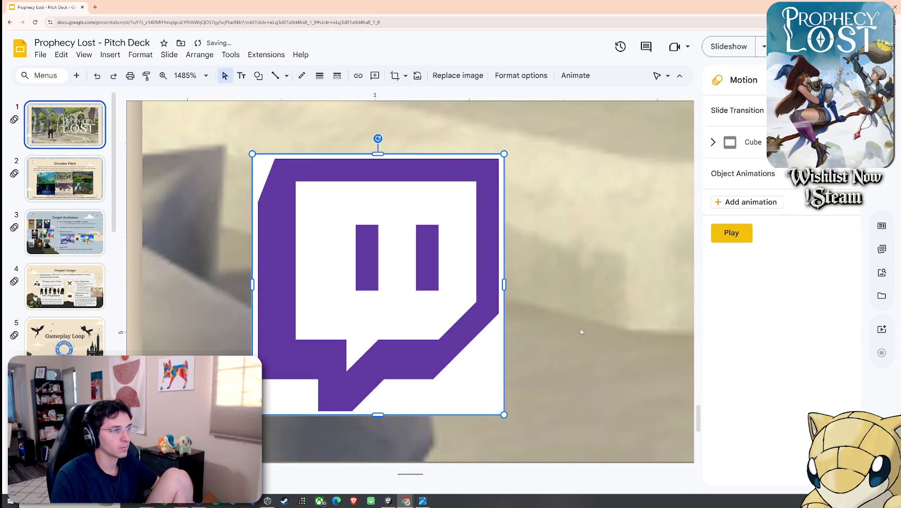
# Zoom out and inspect the small Twitch icon's Format options
pyautogui.scroll(-5, 496, 322)
pyautogui.scroll(-3, 496, 322)
pyautogui.press('Escape')
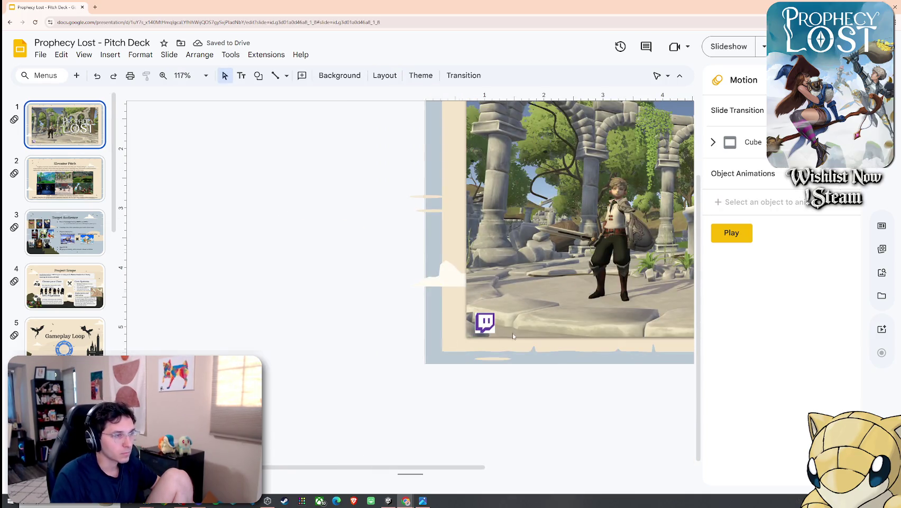
pyautogui.scroll(-3, 609, 324)
pyautogui.scroll(3, 609, 324)
pyautogui.scroll(1, 503, 388)
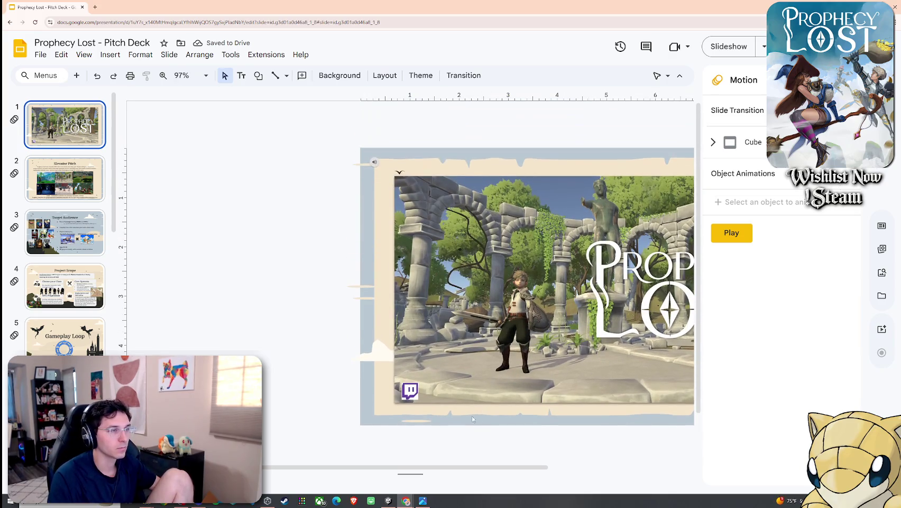
pyautogui.hscroll(2, 542, 475)
pyautogui.hscroll(1, 542, 474)
pyautogui.click(271, 392)
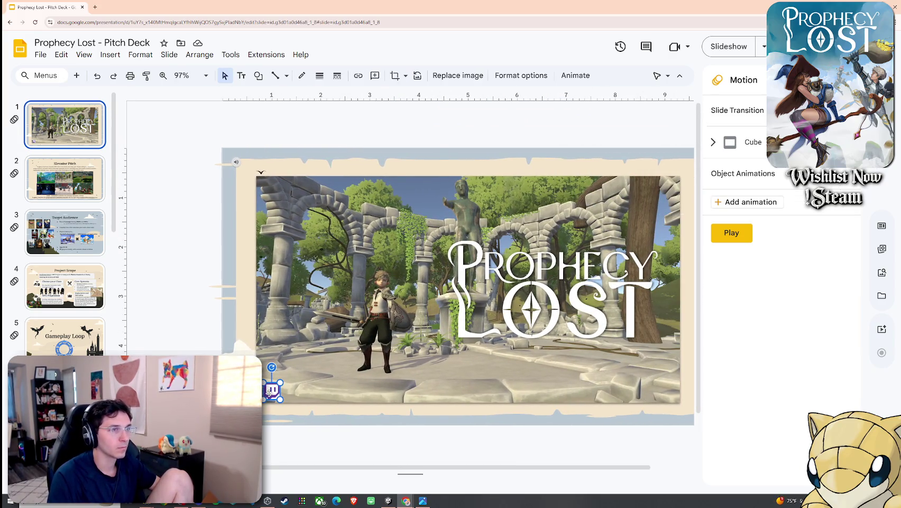
pyautogui.rightClick(270, 397)
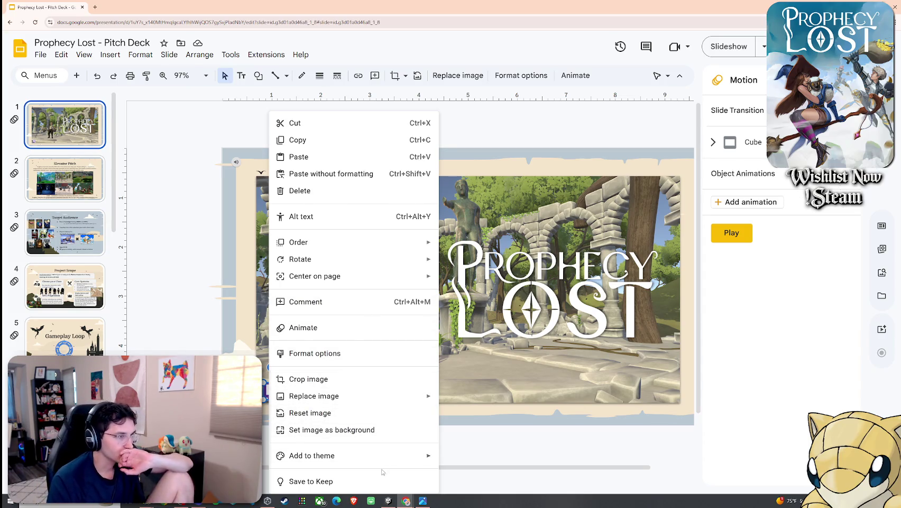
pyautogui.click(315, 353)
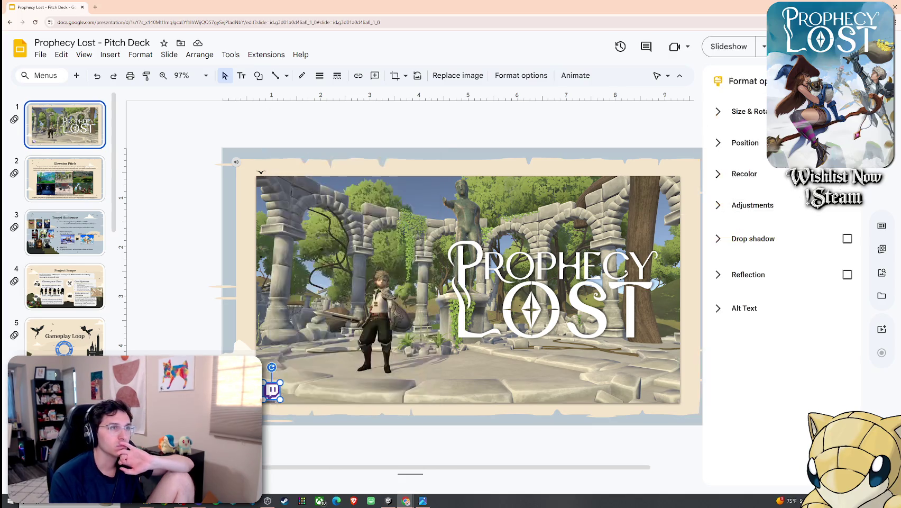
pyautogui.press('Escape')
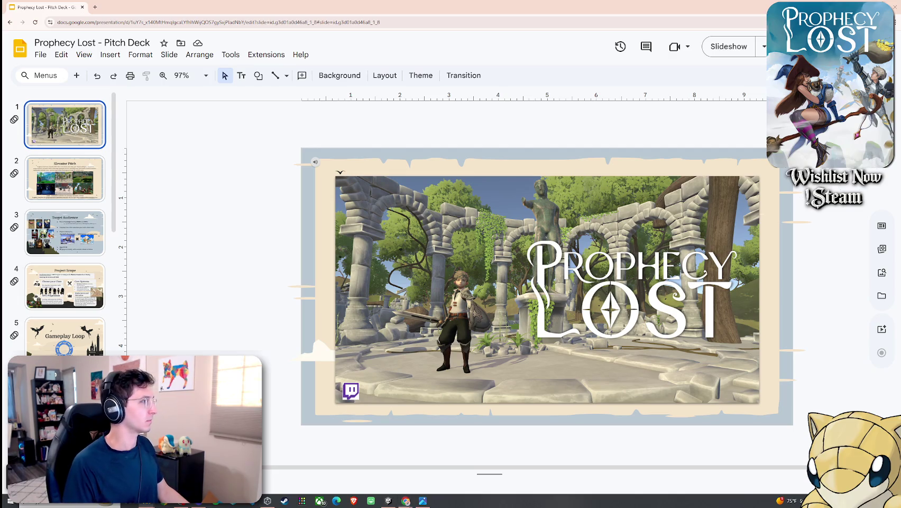
# Drag the Steam logo image file from the browser onto the title slide
pyautogui.moveTo(24, 298); pyautogui.dragTo(322, 346)
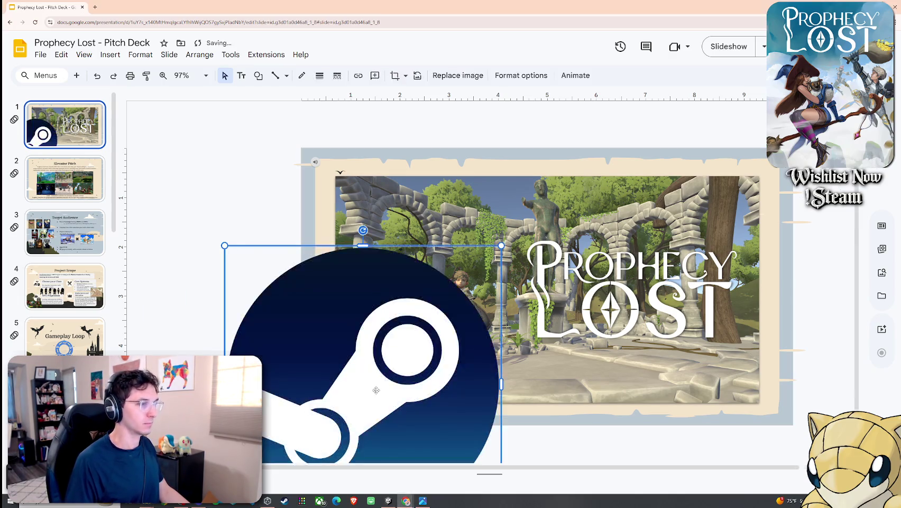
# Shrink the Steam logo and place it at the key art's lower-left corner
pyautogui.moveTo(314, 298)
pyautogui.mouseDown()
pyautogui.moveTo(502, 394)
pyautogui.moveTo(408, 296)
pyautogui.mouseUp()
pyautogui.scroll(-2, 411, 270)
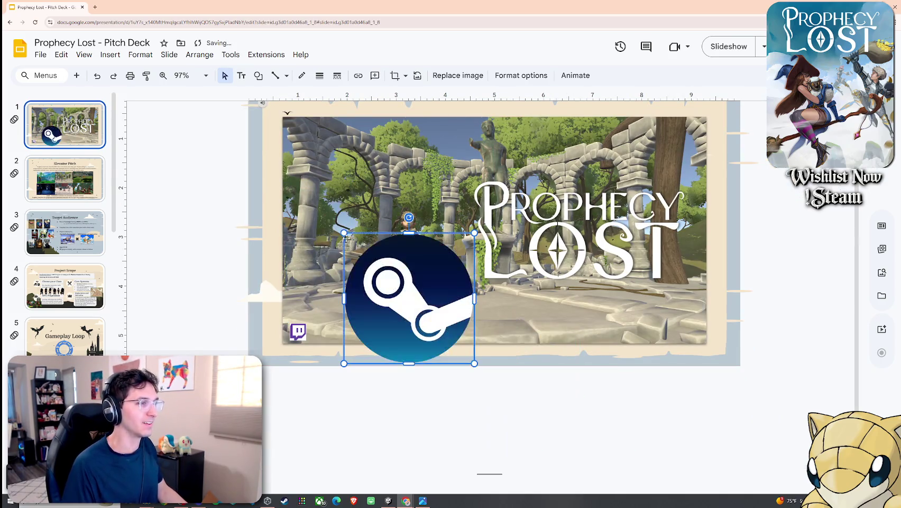
pyautogui.moveTo(342, 231); pyautogui.dragTo(422, 312)
pyautogui.moveTo(423, 312); pyautogui.dragTo(451, 340)
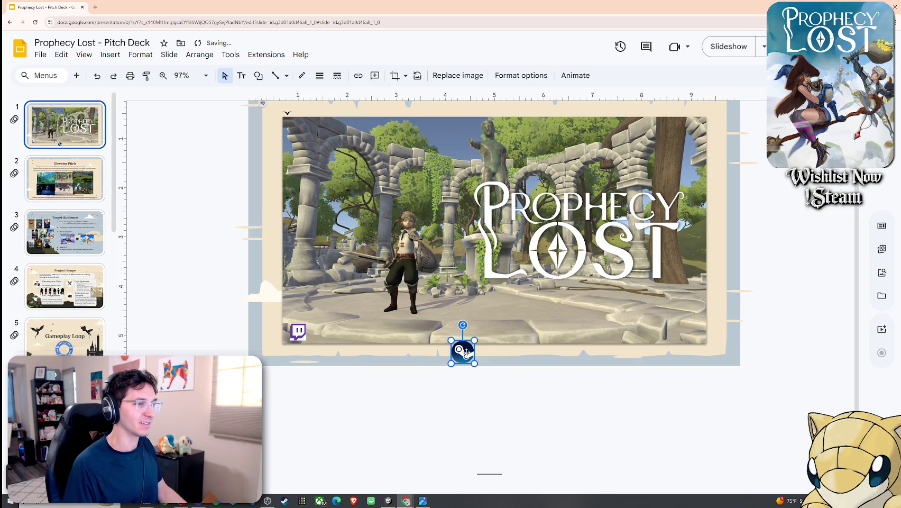
pyautogui.moveTo(359, 326); pyautogui.dragTo(307, 332)
# Delete the old Twitch icon and paste in the full Twitch logo
pyautogui.click(298, 331)
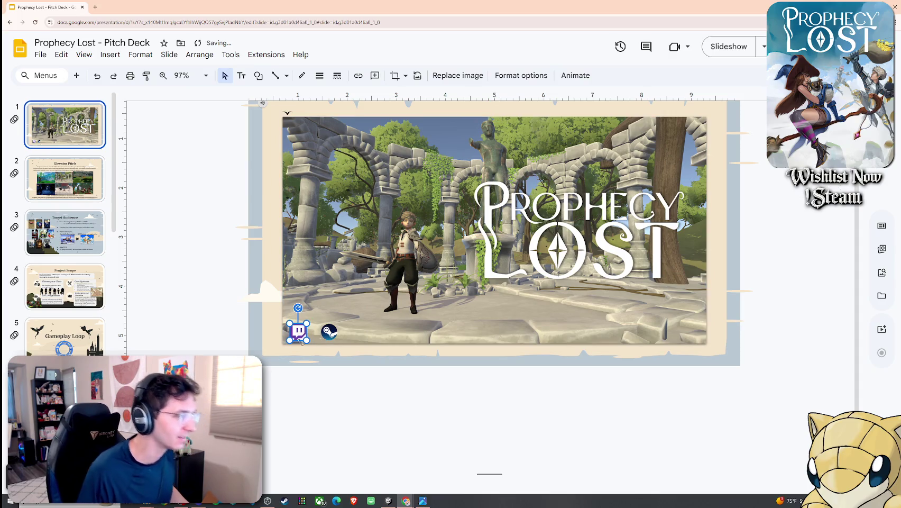
pyautogui.press('Delete')
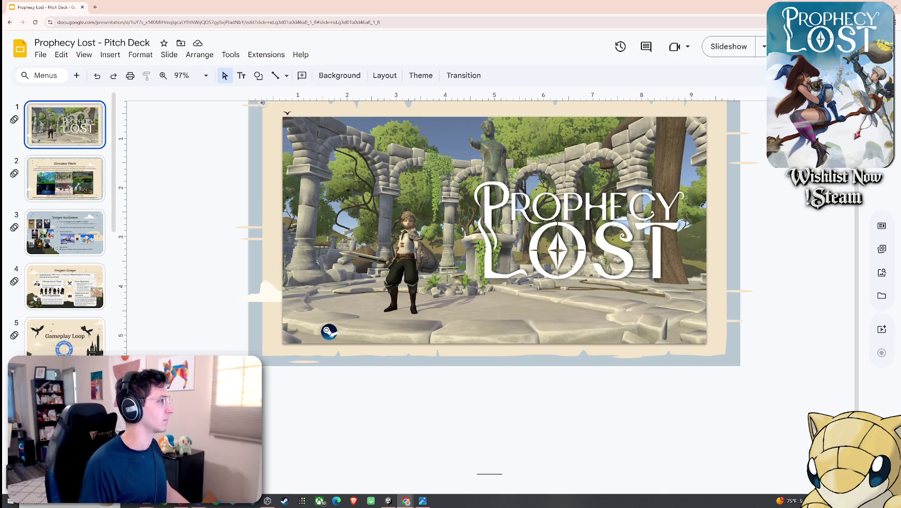
pyautogui.hotkey('ctrl', 'v')
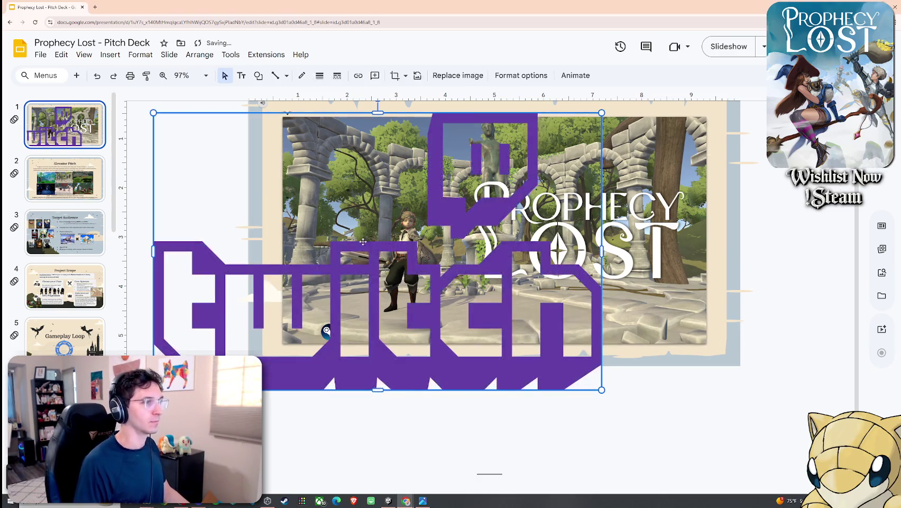
# Crop the pasted Twitch logo down to just its glitch icon, removing the wordmark
pyautogui.rightClick(363, 318)
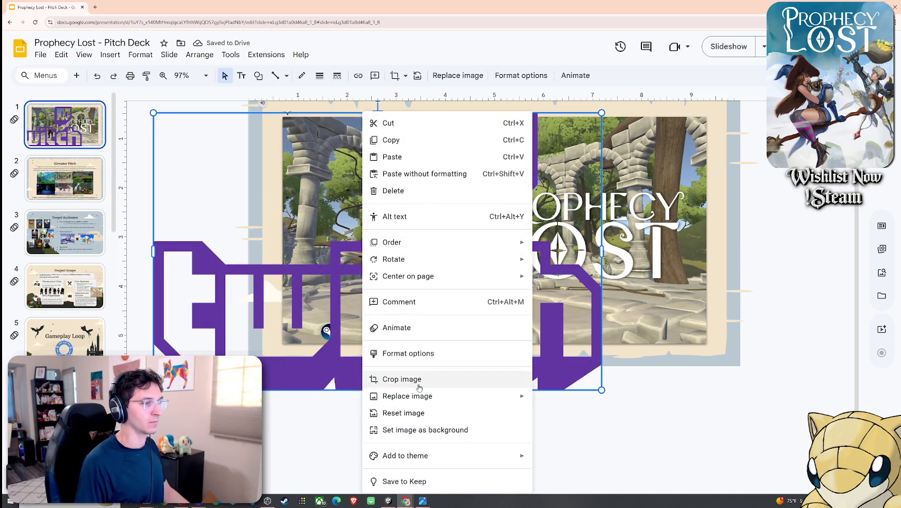
pyautogui.click(416, 379)
pyautogui.moveTo(377, 389); pyautogui.dragTo(377, 240)
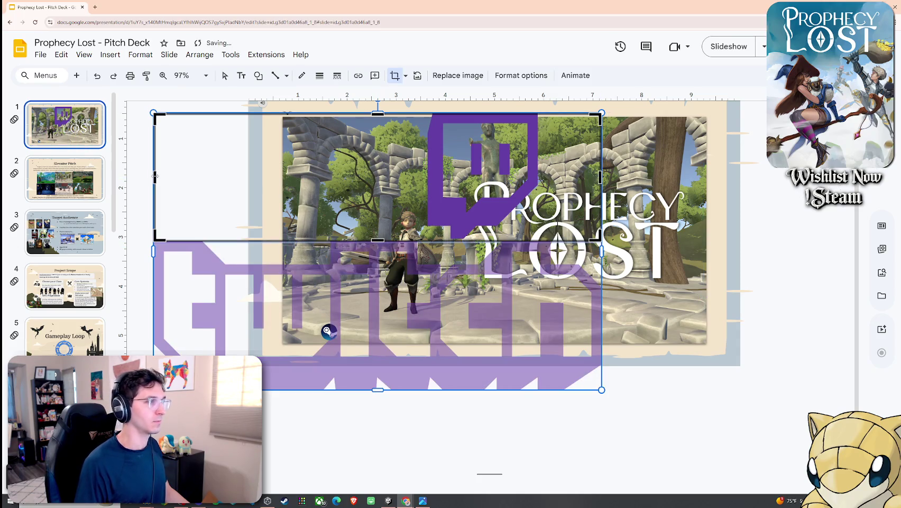
pyautogui.moveTo(155, 176); pyautogui.dragTo(421, 176)
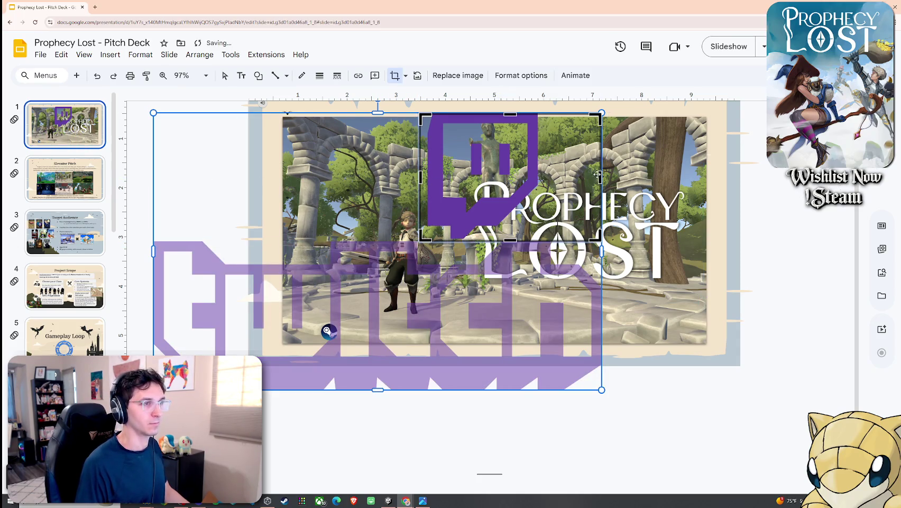
pyautogui.moveTo(598, 174); pyautogui.dragTo(547, 174)
pyautogui.press('Return')
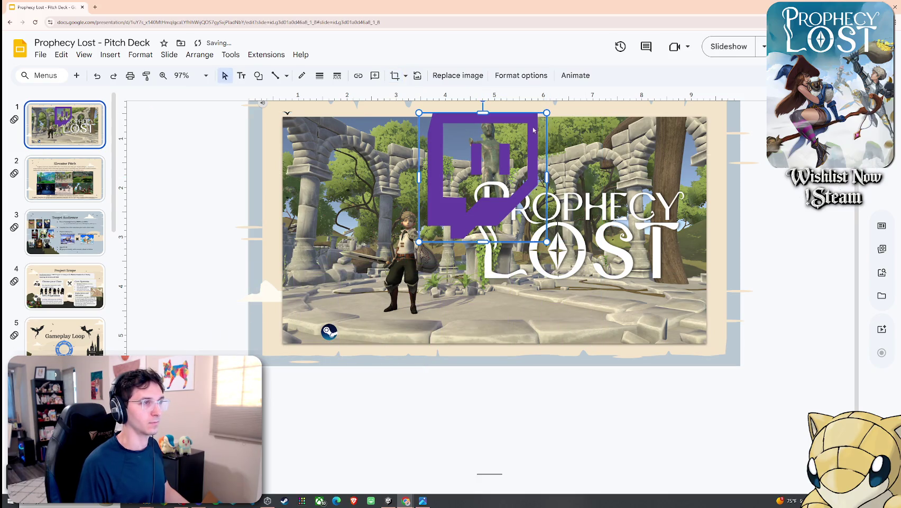
# Shrink the Twitch icon to Steam-logo size and place it beside the Steam logo
pyautogui.moveTo(547, 113); pyautogui.dragTo(446, 215)
pyautogui.moveTo(308, 348)
pyautogui.mouseDown()
pyautogui.moveTo(305, 323)
pyautogui.moveTo(332, 333)
pyautogui.mouseUp()
pyautogui.click(317, 338)
pyautogui.click(331, 332)
pyautogui.click(313, 337)
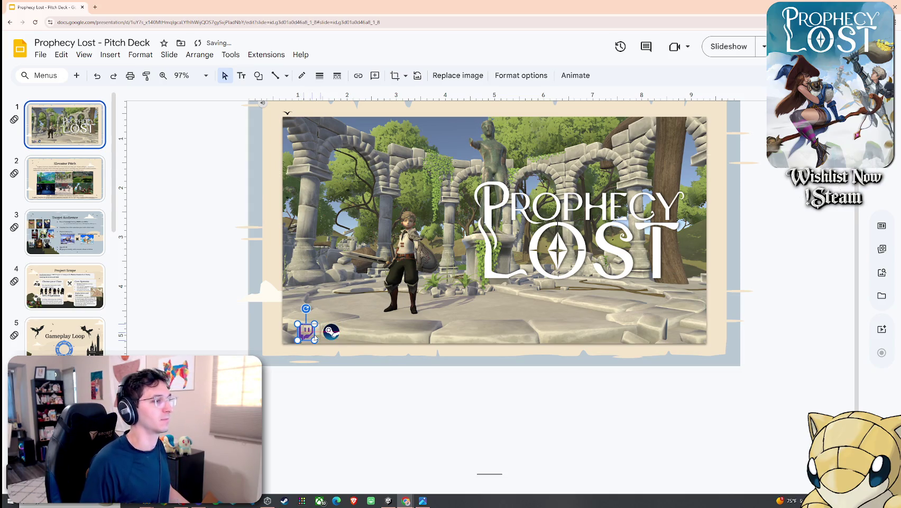
pyautogui.scroll(6, 314, 339)
# Zoom in and resize the Twitch icon to match the Steam logo's height
pyautogui.scroll(5, 315, 338)
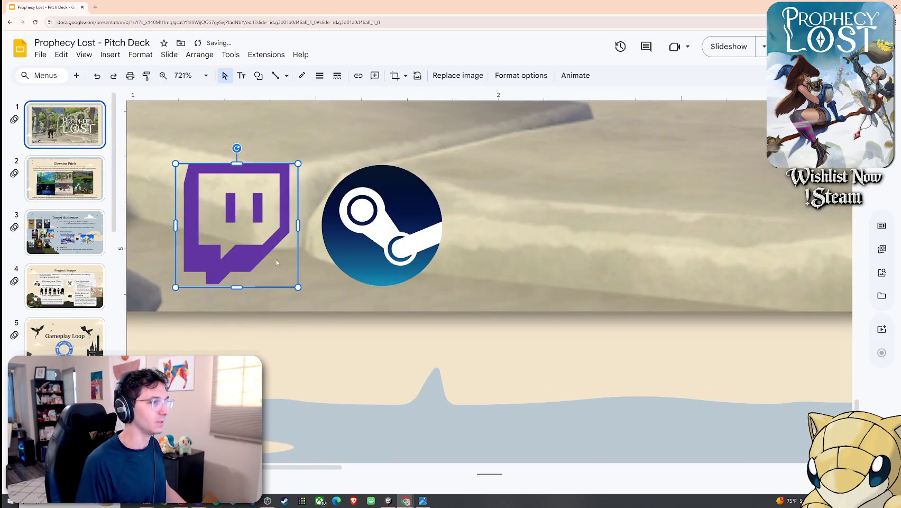
pyautogui.moveTo(298, 290); pyautogui.dragTo(298, 287)
pyautogui.moveTo(300, 226); pyautogui.dragTo(298, 231)
pyautogui.click(344, 216)
pyautogui.click(486, 238)
pyautogui.click(258, 216)
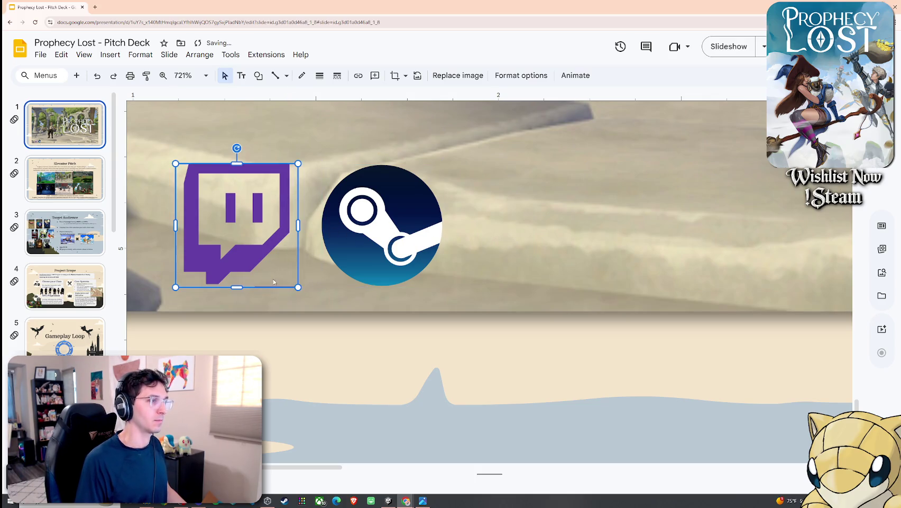
# Re-crop the Twitch icon, raising its bottom edge slightly
pyautogui.rightClick(258, 216)
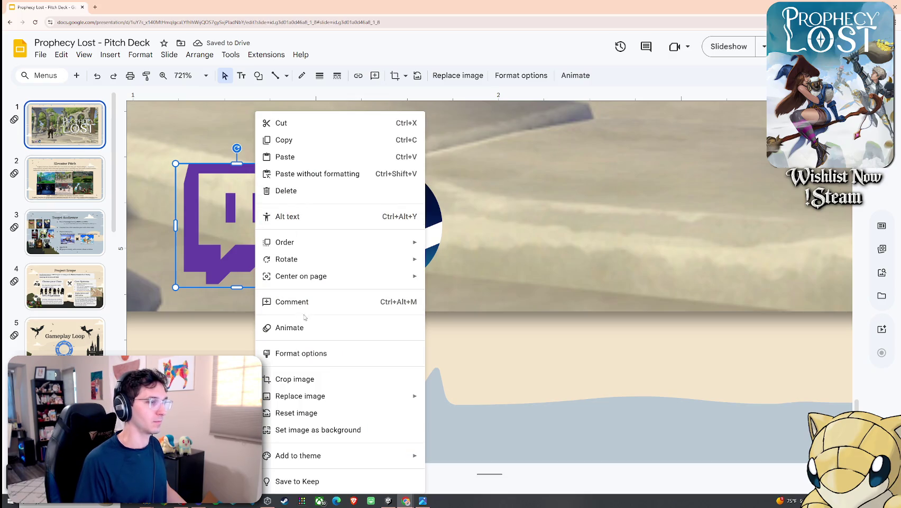
pyautogui.click(276, 378)
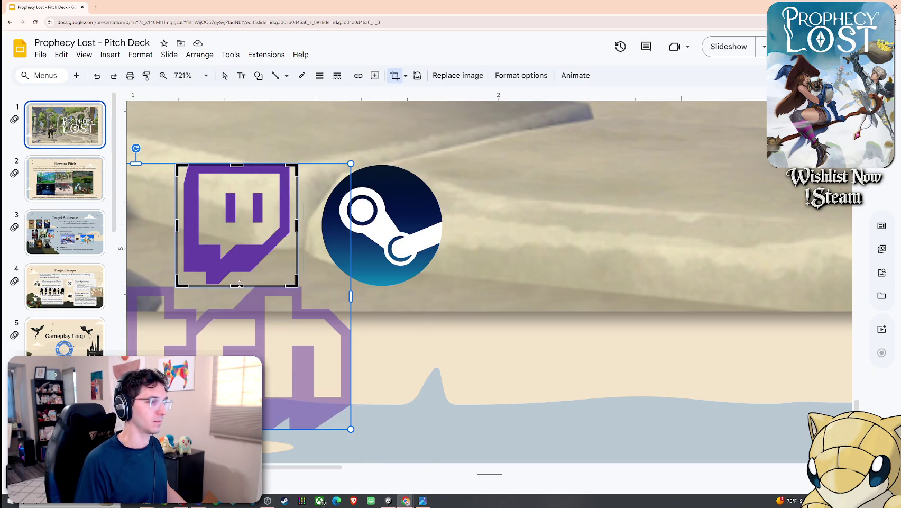
pyautogui.moveTo(241, 283); pyautogui.dragTo(233, 281)
pyautogui.scroll(3, 231, 294)
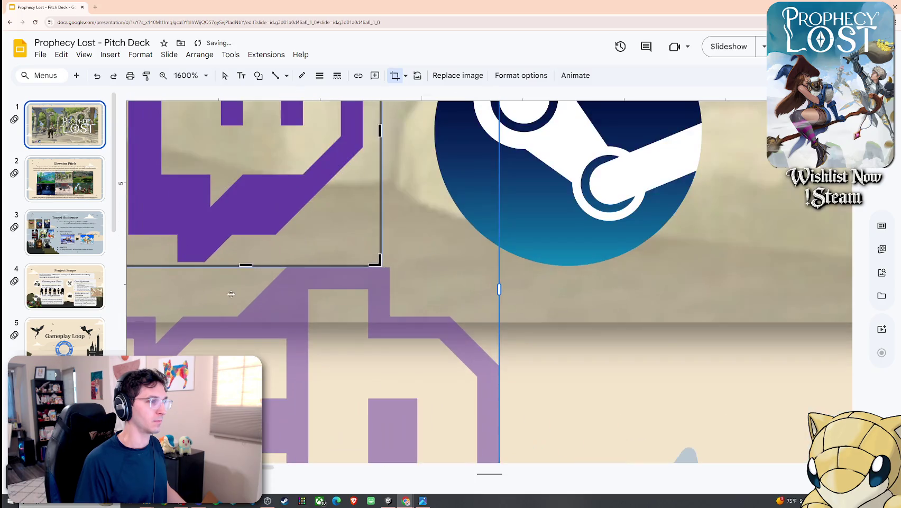
pyautogui.press('Return')
pyautogui.scroll(-4, 413, 312)
pyautogui.scroll(-3, 413, 312)
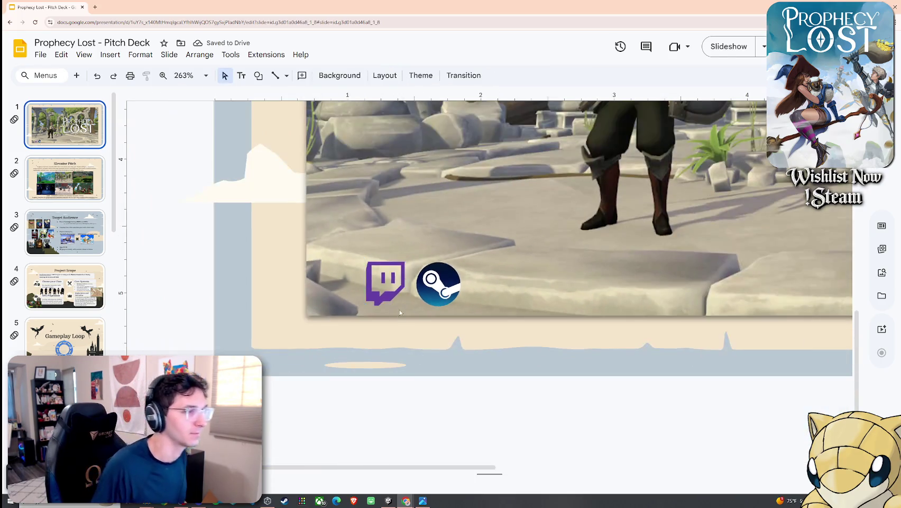
pyautogui.press('Escape')
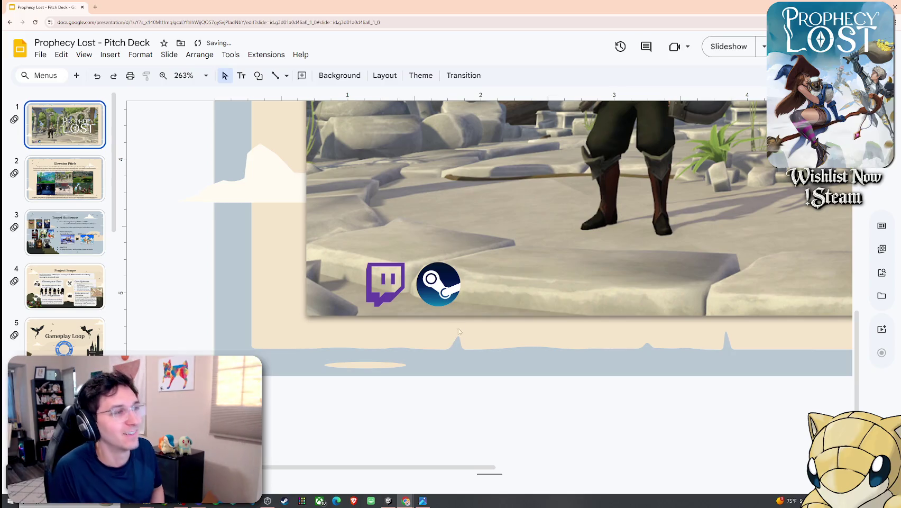
# Nudge the Steam logo slightly right so the icons sit evenly, then zoom back out
pyautogui.moveTo(445, 292); pyautogui.dragTo(451, 292)
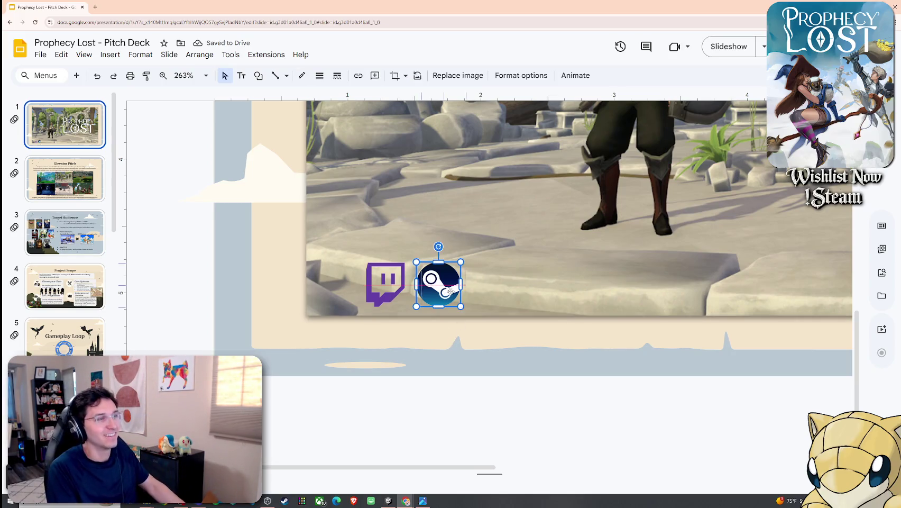
pyautogui.press('Escape')
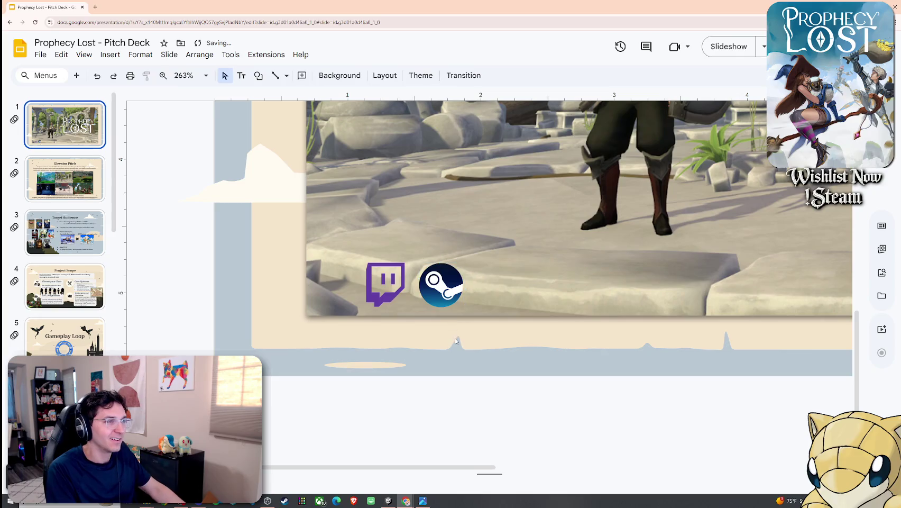
pyautogui.scroll(-5, 450, 293)
pyautogui.scroll(3, 456, 331)
pyautogui.scroll(1, 496, 350)
pyautogui.scroll(1, 497, 350)
pyautogui.scroll(1, 512, 469)
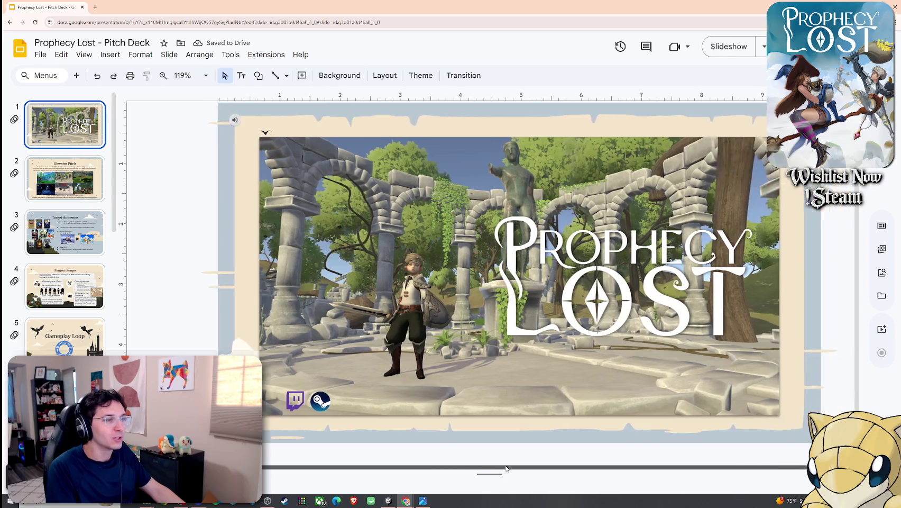
pyautogui.click(458, 333)
# Inspect the Prophecy Lost logo and the key art image behind it on the title slide
pyautogui.click(555, 278)
pyautogui.click(401, 282)
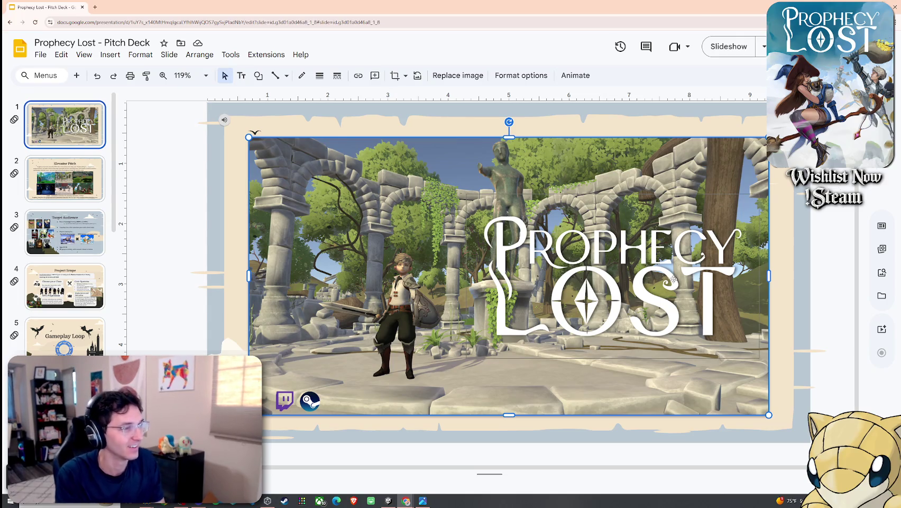
pyautogui.click(789, 287)
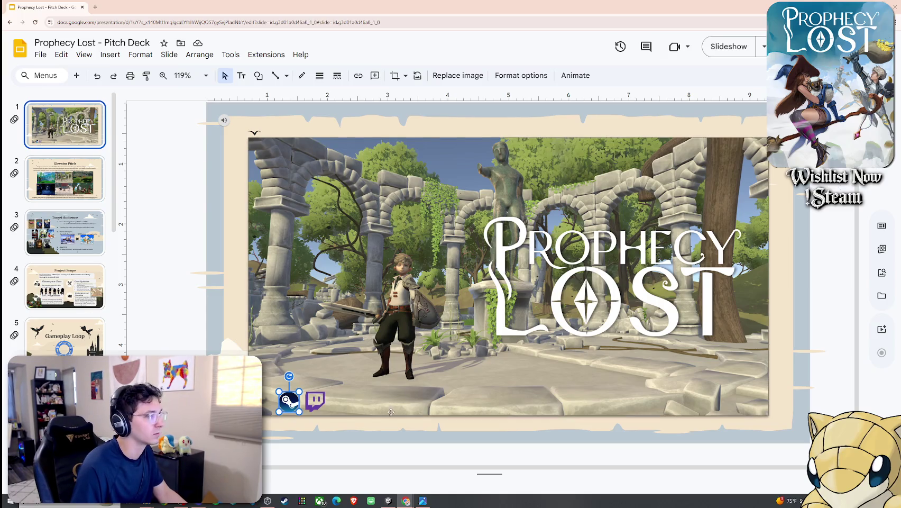
pyautogui.click(110, 54)
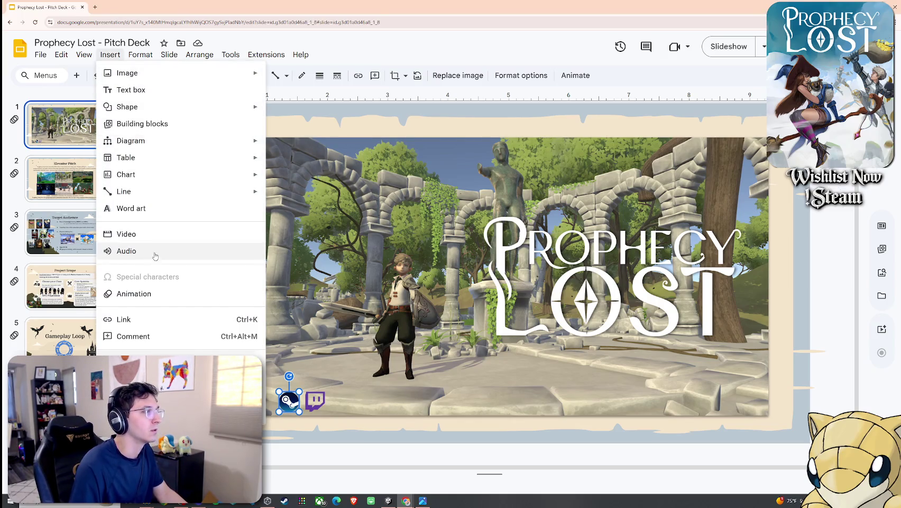
# Link the Steam icon to the Prophecy Lost Steam store page and test it in a new tab
pyautogui.click(159, 319)
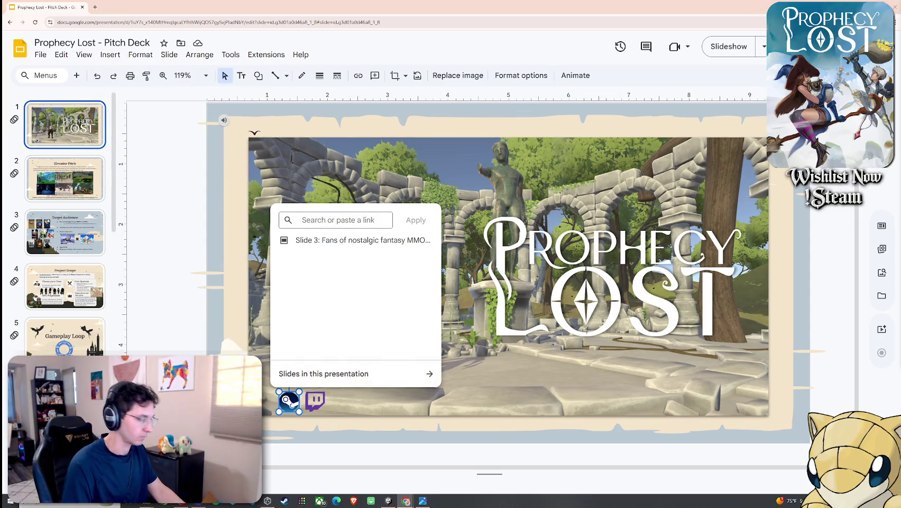
pyautogui.click(347, 221)
pyautogui.hotkey('ctrl', 'v')
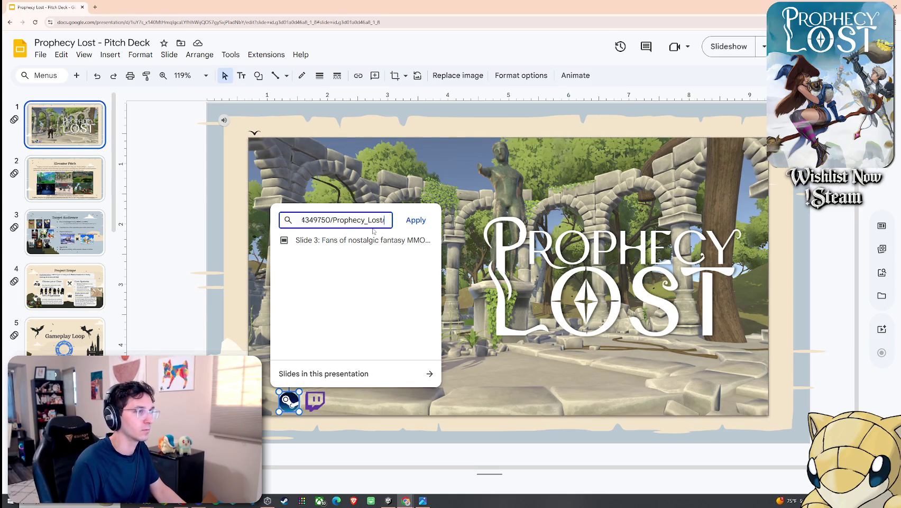
pyautogui.click(416, 220)
pyautogui.click(403, 367)
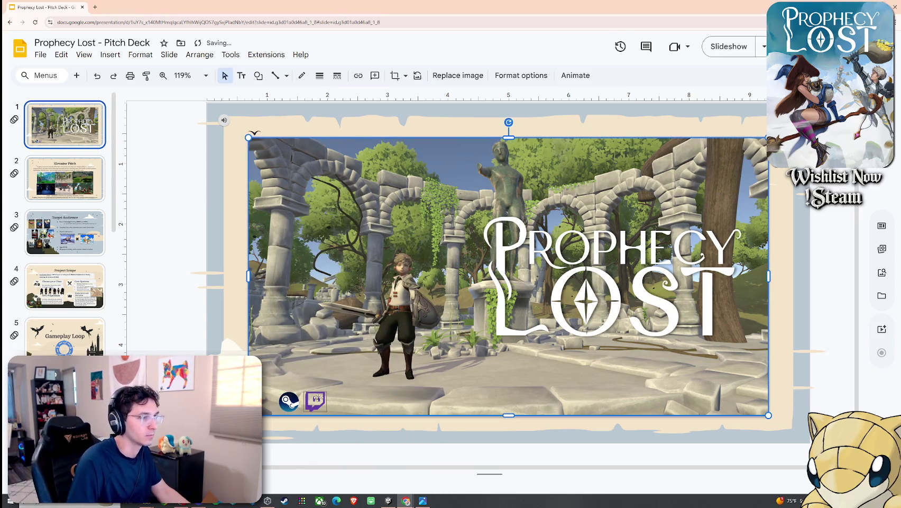
pyautogui.click(288, 401)
pyautogui.click(342, 423)
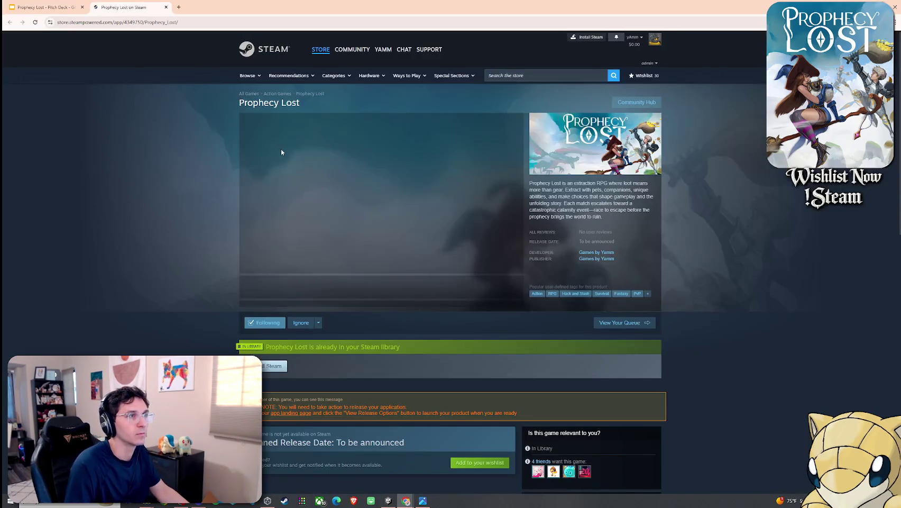
pyautogui.click(166, 7)
pyautogui.click(316, 411)
pyautogui.rightClick(316, 401)
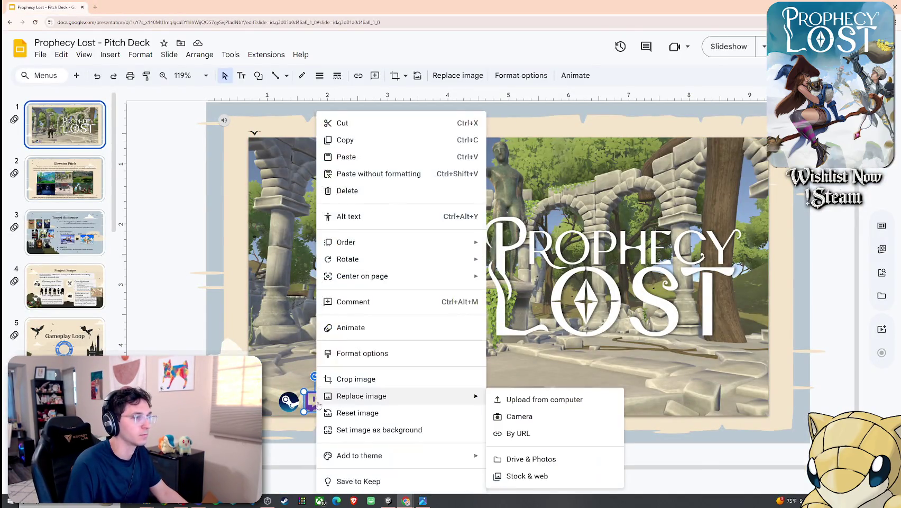
# Link the Twitch icon to the pasted Twitch channel URL and test it in a new tab
pyautogui.click(110, 55)
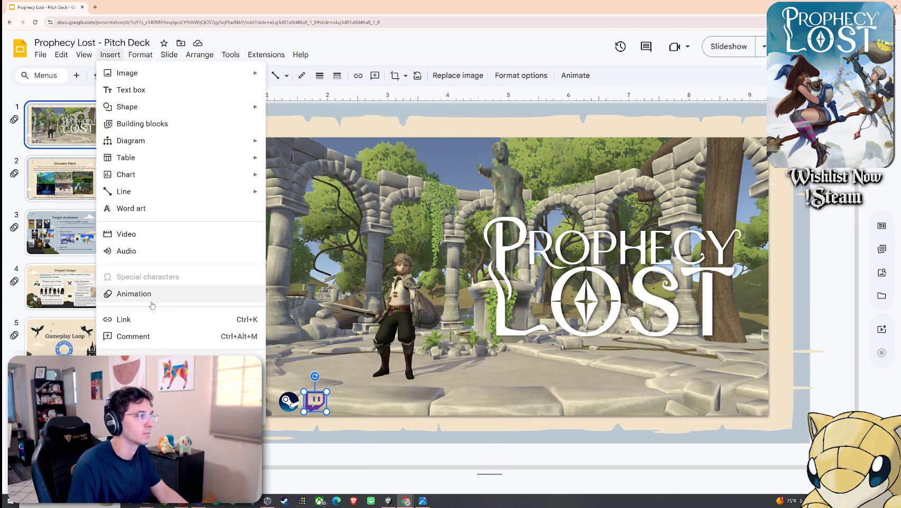
pyautogui.click(124, 319)
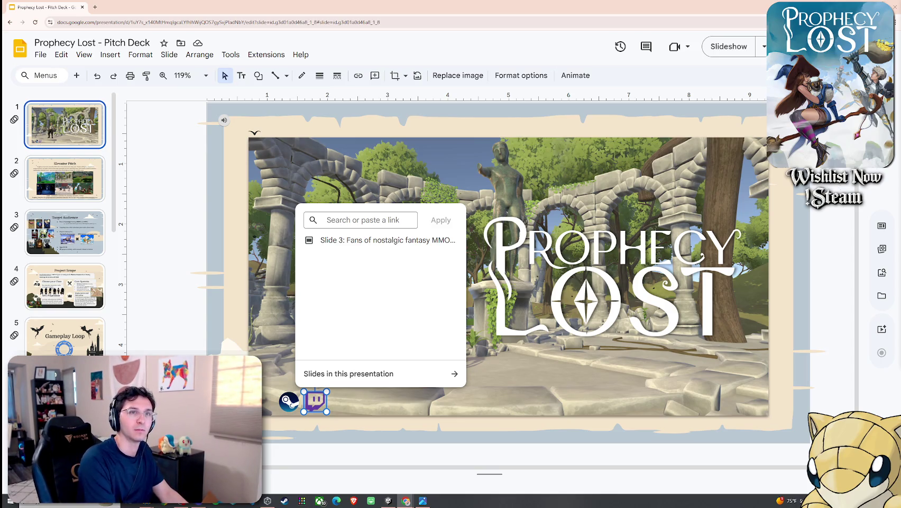
pyautogui.click(359, 220)
pyautogui.write('https://www.twitch.tv/yamm')
pyautogui.click(447, 224)
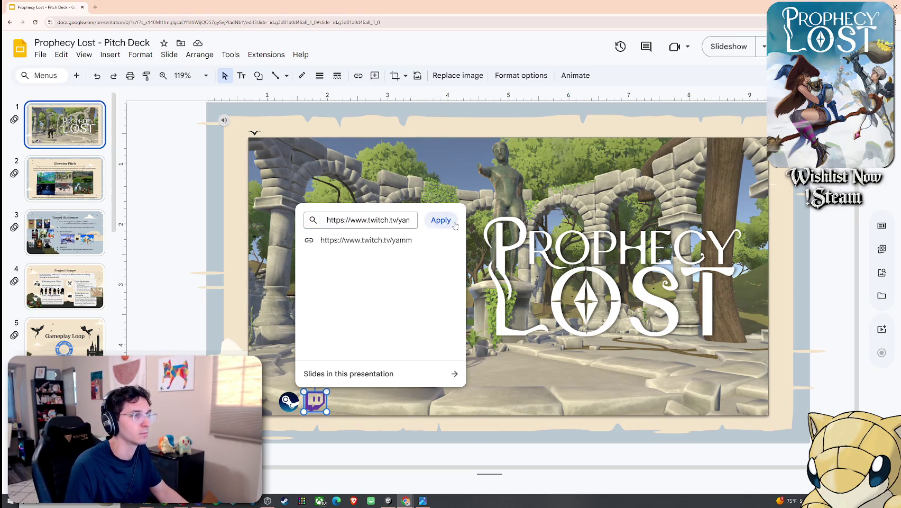
pyautogui.click(370, 429)
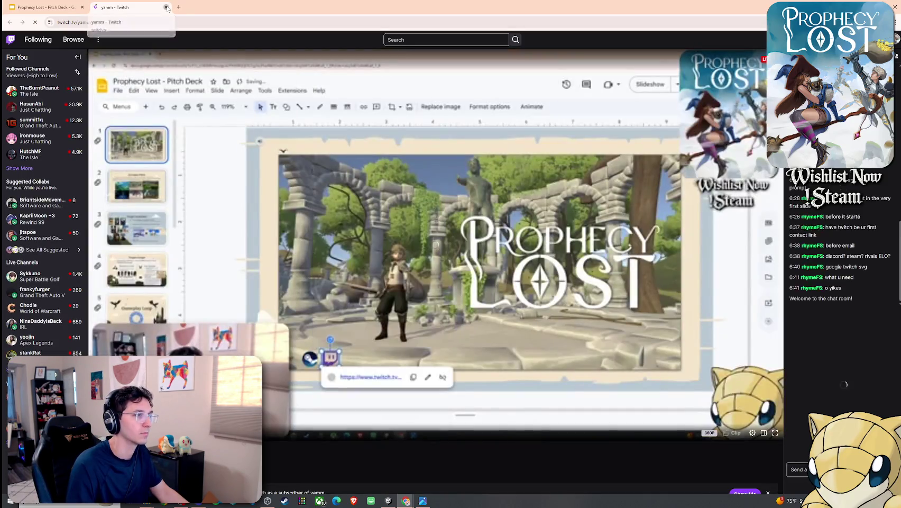
pyautogui.click(166, 8)
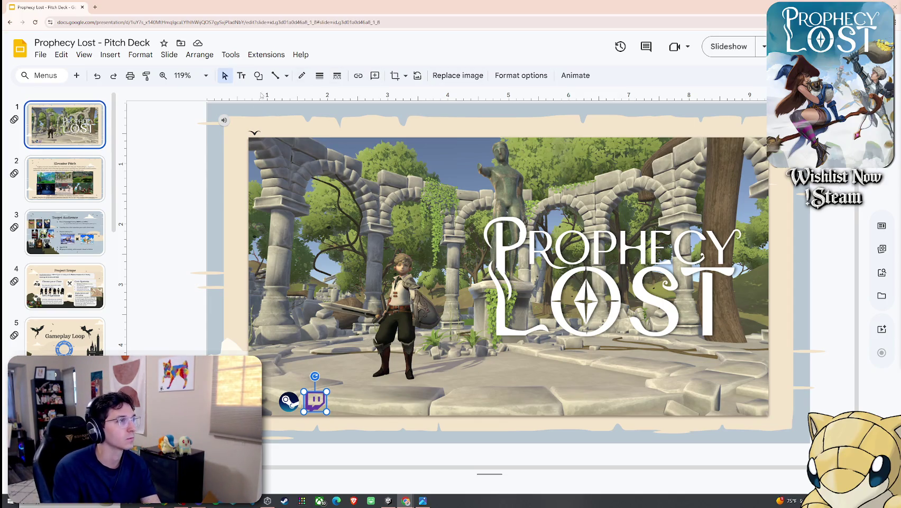
# Go to the final Thanks slide and remove its YouTube icon
pyautogui.click(253, 134)
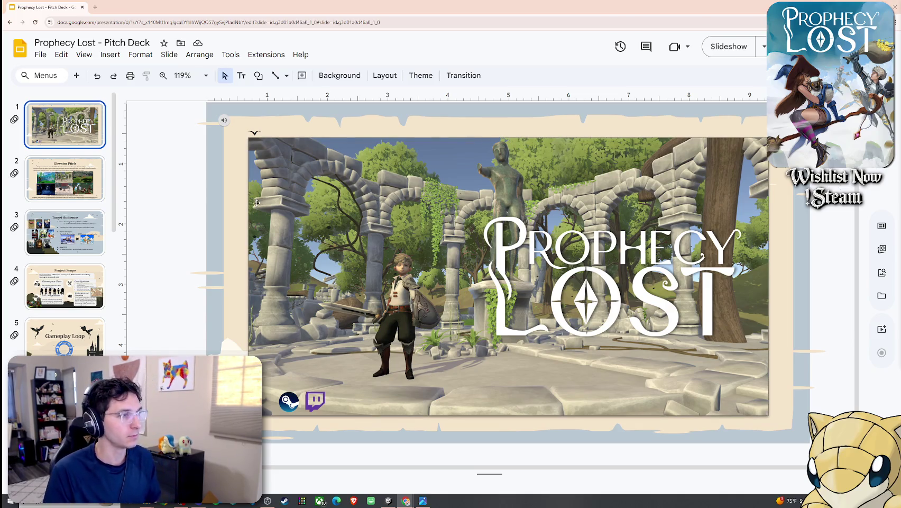
pyautogui.click(224, 121)
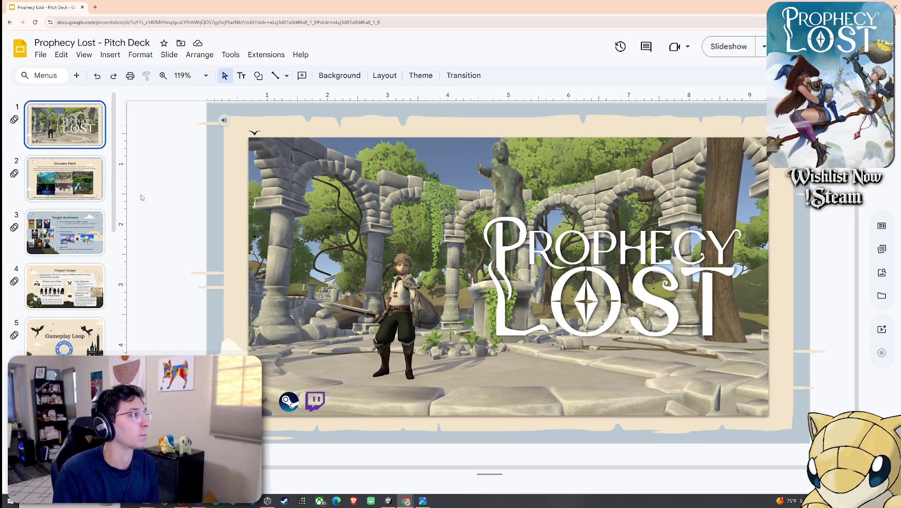
pyautogui.scroll(-3, 71, 201)
pyautogui.scroll(-2, 71, 201)
pyautogui.scroll(-5, 71, 201)
pyautogui.click(65, 353)
pyautogui.click(343, 315)
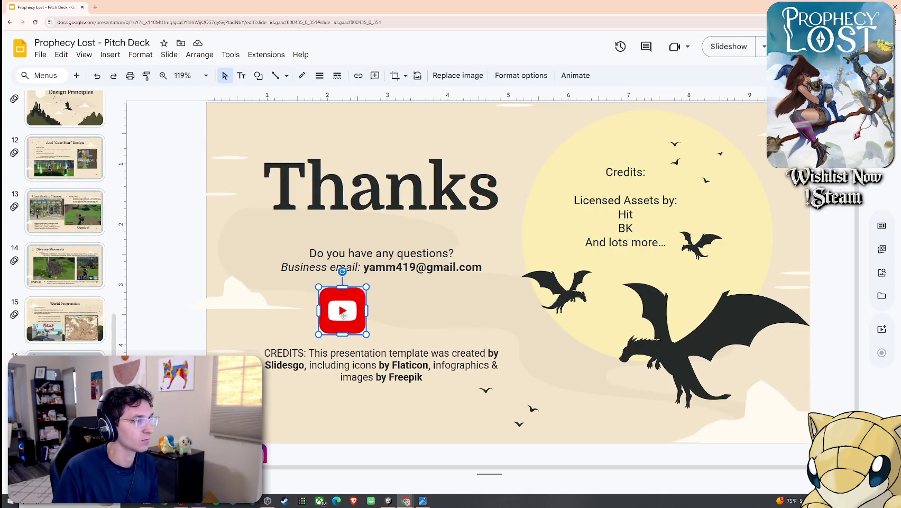
pyautogui.press('Escape')
# Copy the Steam and Twitch icons from slide 1 and paste them onto the Thanks slide
pyautogui.press('Home')
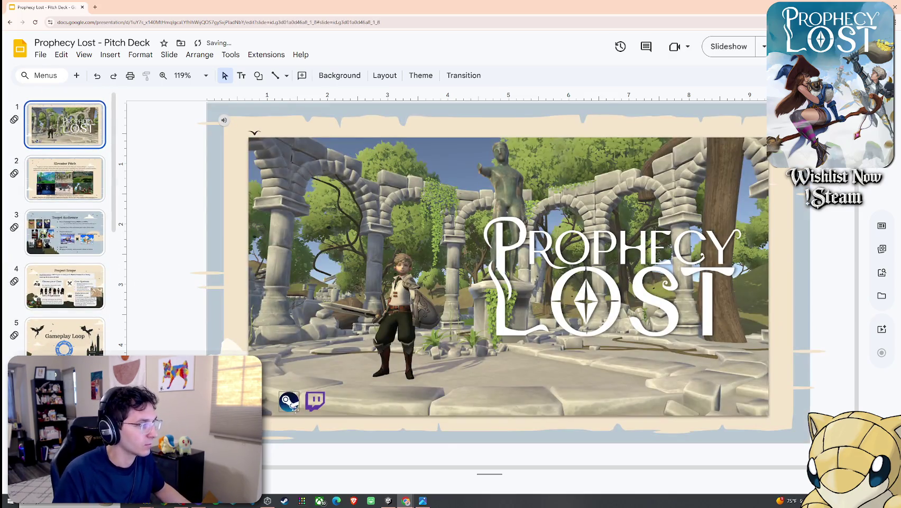
pyautogui.click(290, 402)
pyautogui.keyDown('shift'); pyautogui.click(315, 401); pyautogui.keyUp('shift')
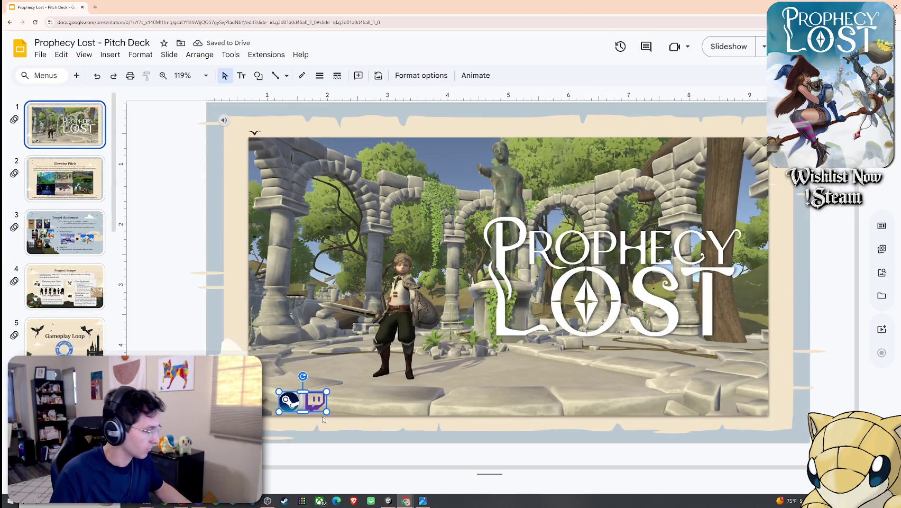
pyautogui.scroll(-5, 90, 316)
pyautogui.scroll(-4, 90, 316)
pyautogui.click(64, 352)
pyautogui.hotkey('ctrl', 'v')
# Enlarge the pasted icons and centre them under the business email line
pyautogui.moveTo(323, 396)
pyautogui.mouseDown()
pyautogui.moveTo(379, 299)
pyautogui.moveTo(426, 334)
pyautogui.mouseUp()
pyautogui.click(438, 339)
pyautogui.click(396, 317)
pyautogui.keyDown('shift'); pyautogui.click(369, 320); pyautogui.keyUp('shift')
pyautogui.moveTo(367, 320); pyautogui.dragTo(368, 316)
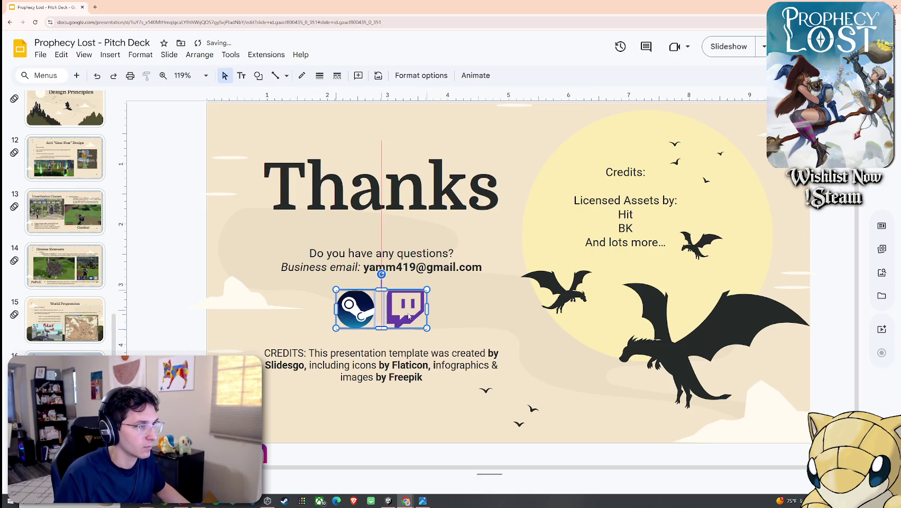
pyautogui.click(496, 308)
# Delete the Credits text box from the Thanks slide
pyautogui.click(638, 169)
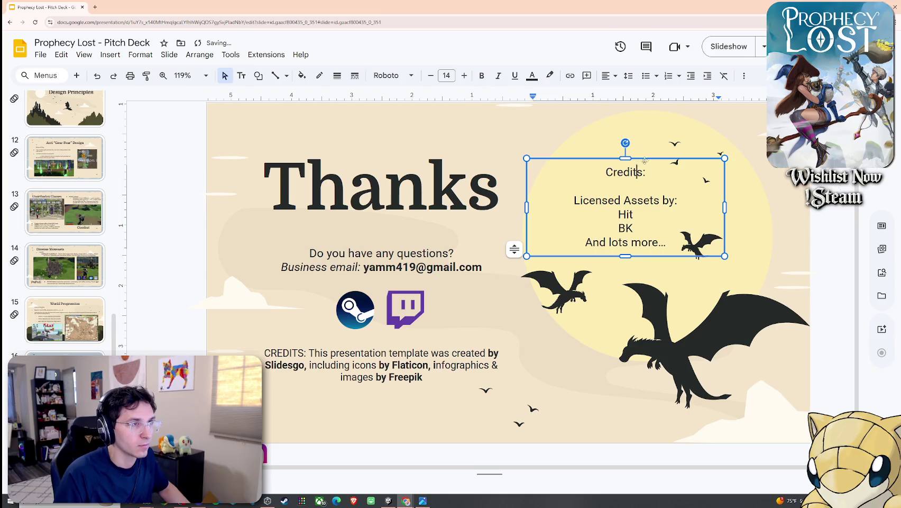
pyautogui.press('Delete')
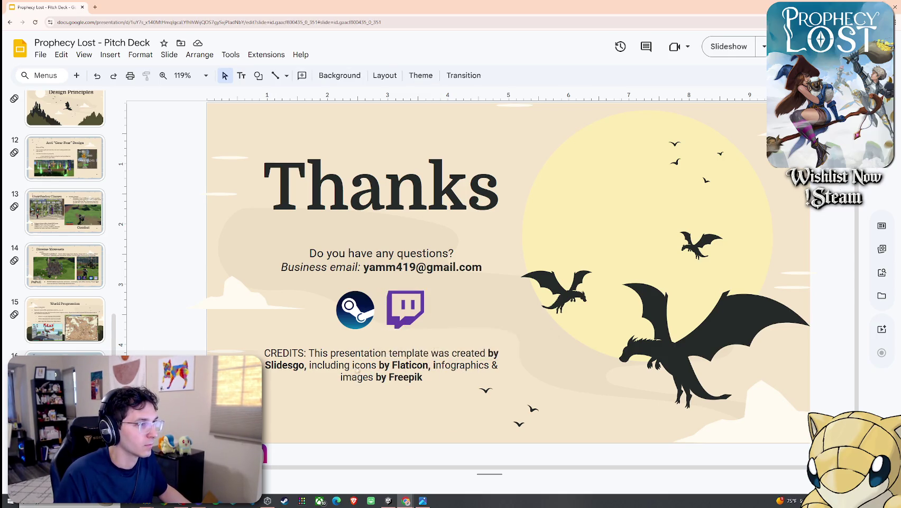
pyautogui.click(84, 54)
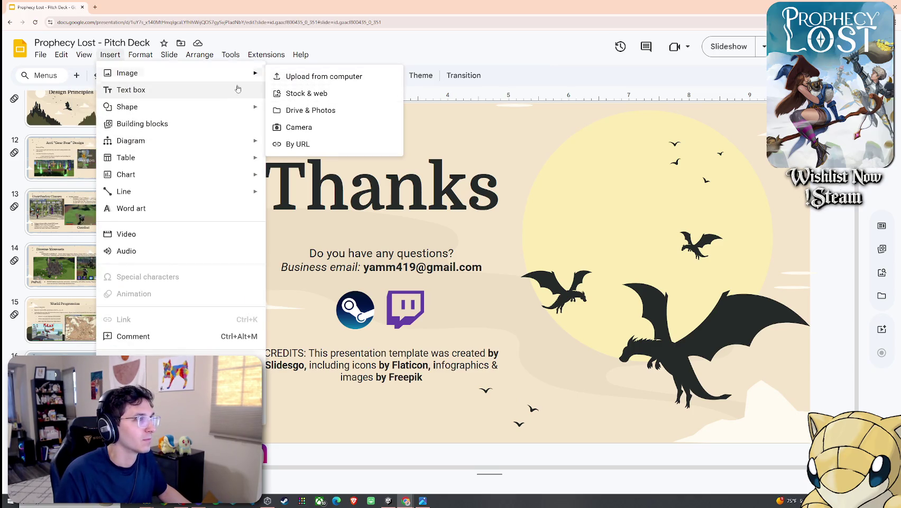
pyautogui.moveTo(169, 55)
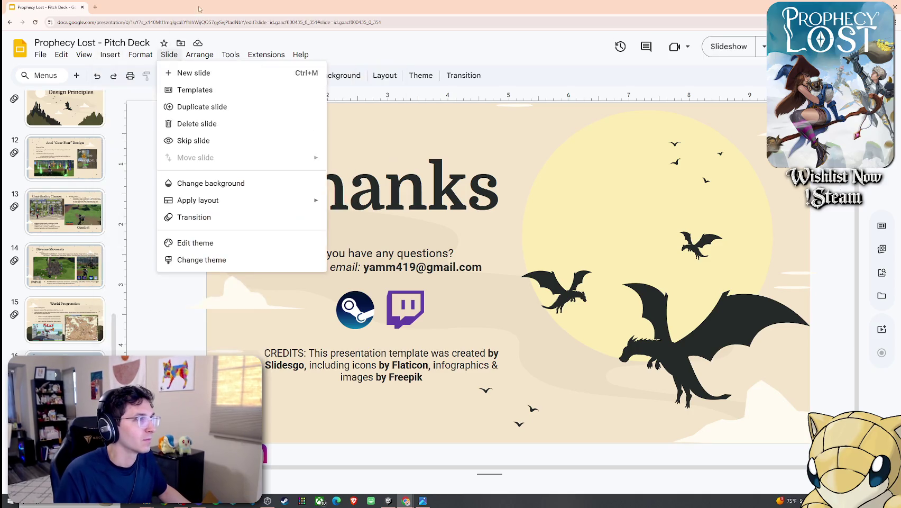
# Close the Slide menu unchanged and return to slide 1, the Prophecy Lost title slide
pyautogui.press('Escape')
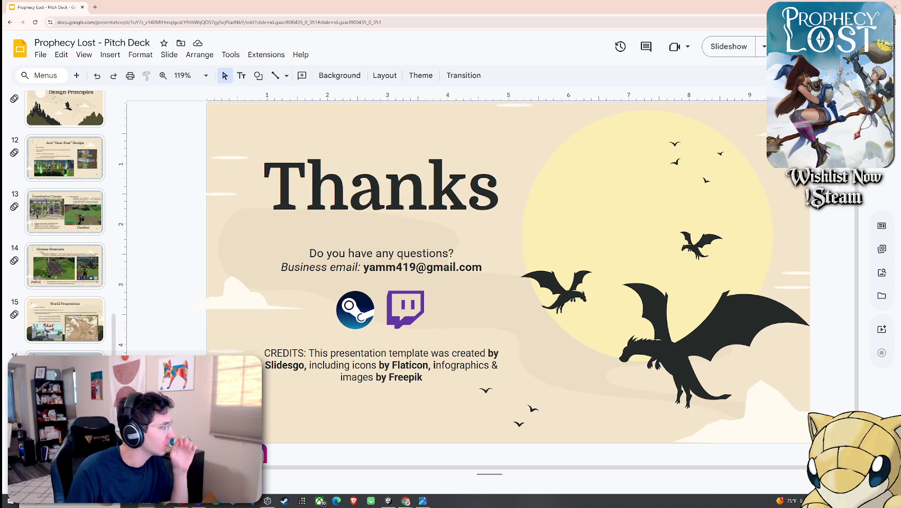
pyautogui.scroll(5, 72, 204)
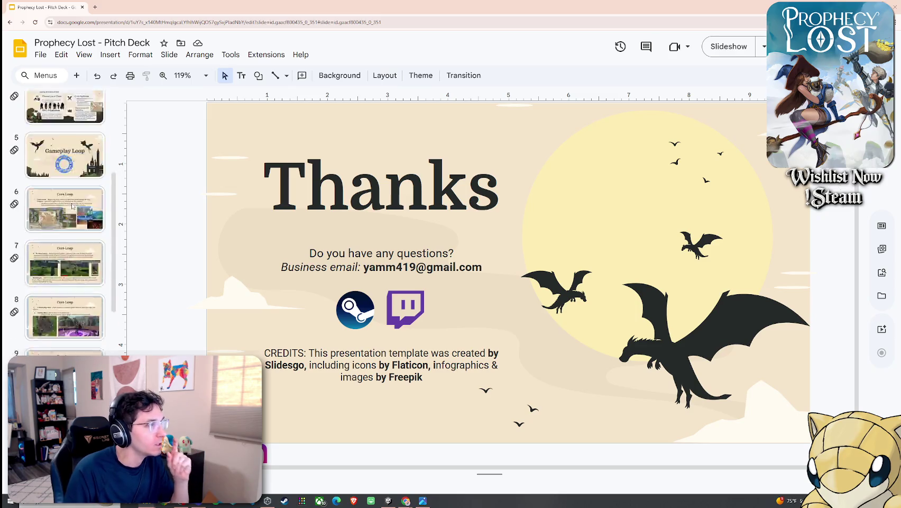
pyautogui.scroll(5, 72, 204)
pyautogui.click(85, 142)
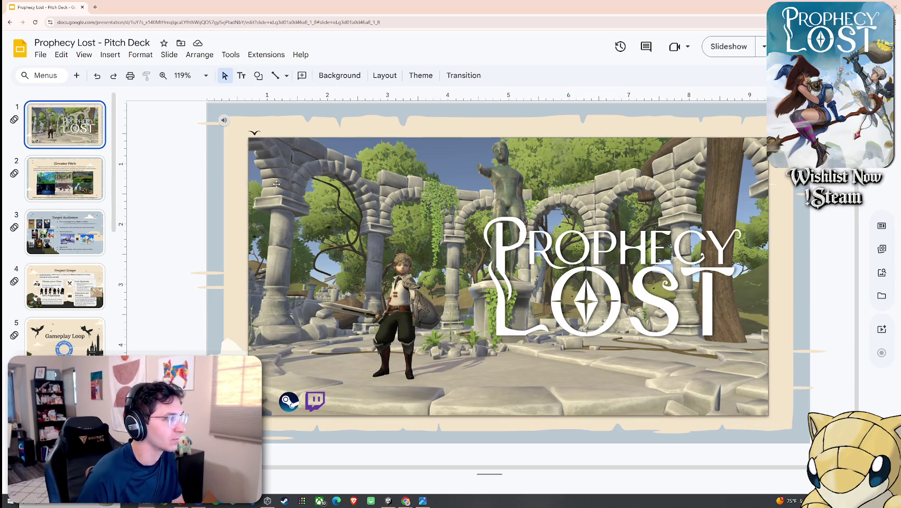
# Duplicate the title slide, delete the background photo from the copy, and jump to the Thanks slide
pyautogui.click(82, 152)
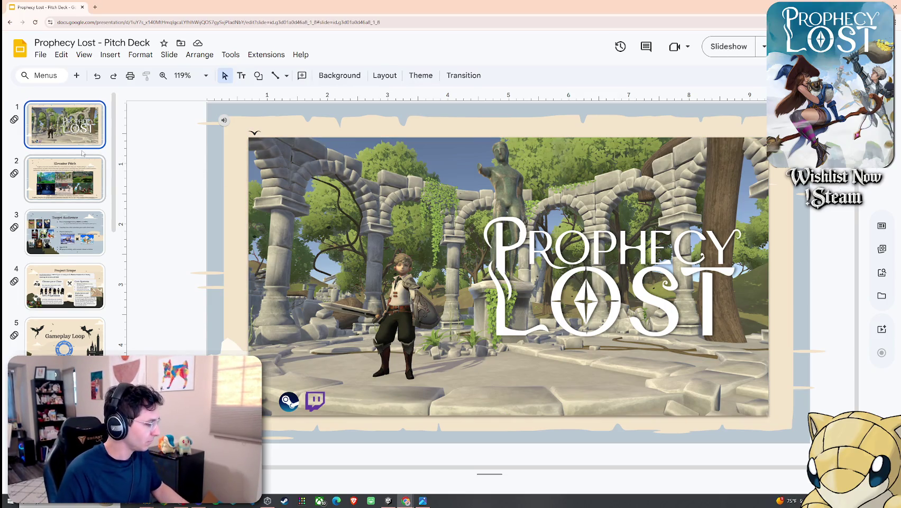
pyautogui.hotkey('ctrl', 'd')
pyautogui.click(508, 264)
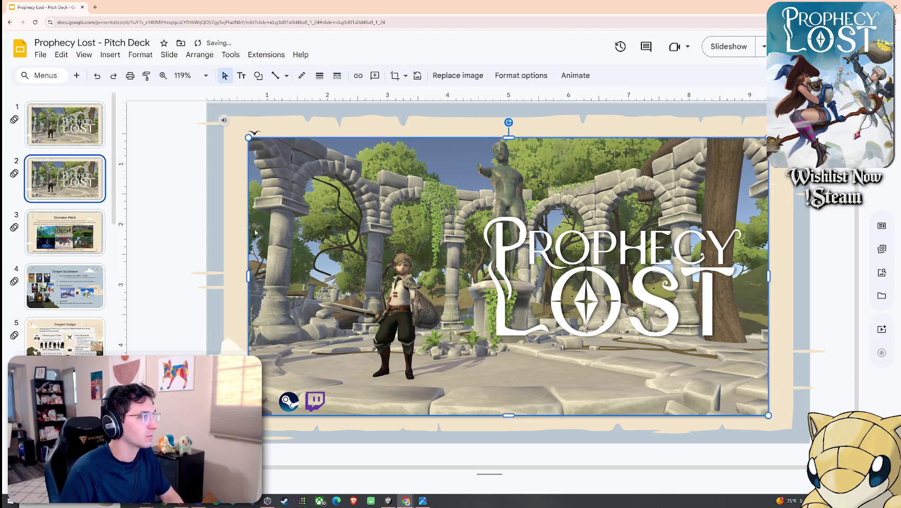
pyautogui.press('Delete')
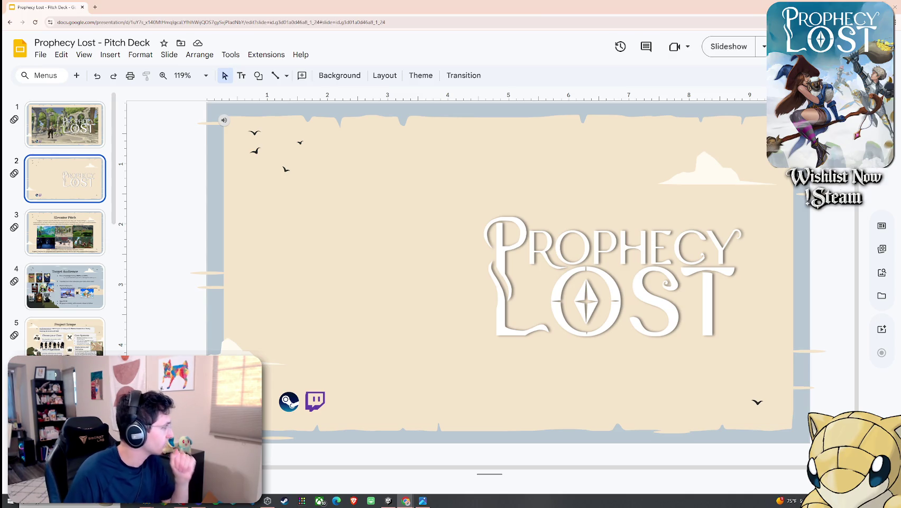
pyautogui.scroll(-10, 64, 222)
pyautogui.press('End')
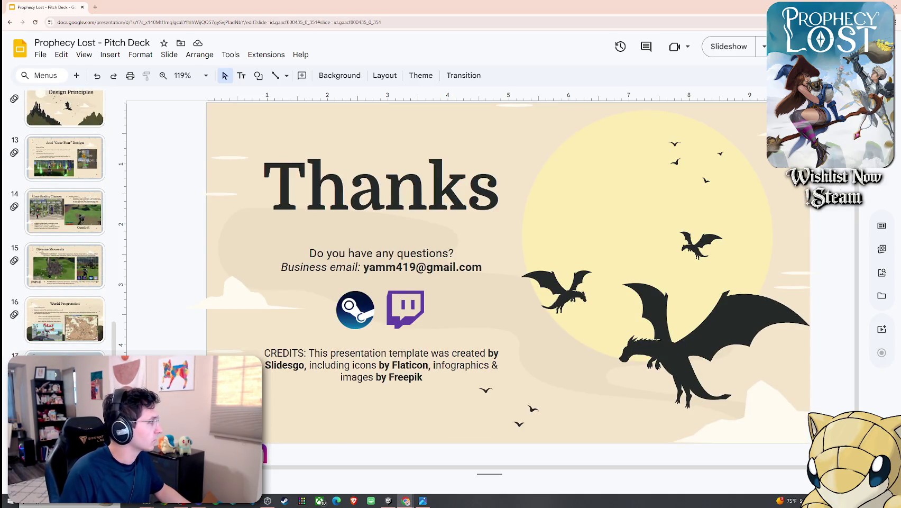
# Paste the key art onto the Thanks slide and centre it below the Thanks heading
pyautogui.hotkey('ctrl', 'v')
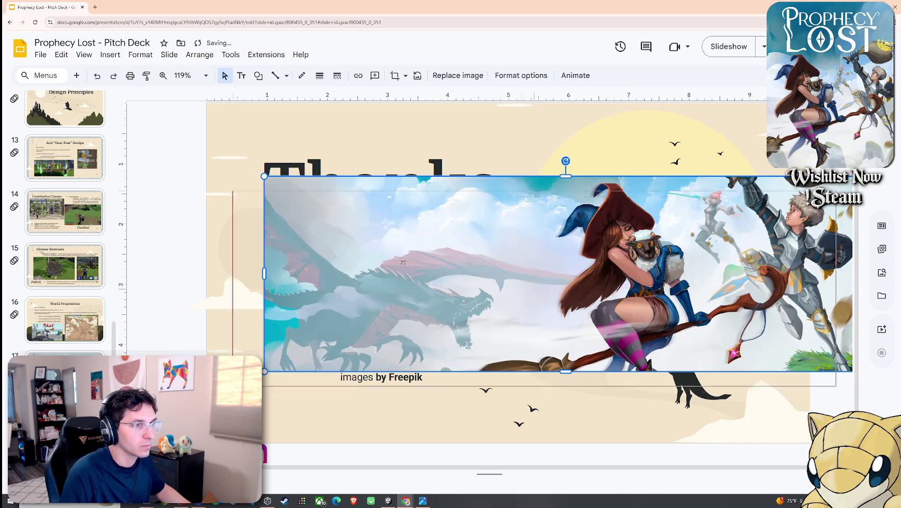
pyautogui.moveTo(403, 262); pyautogui.dragTo(346, 290)
pyautogui.moveTo(207, 203); pyautogui.dragTo(266, 220)
pyautogui.hotkey('ctrl', 'z')
pyautogui.moveTo(329, 265); pyautogui.dragTo(287, 399)
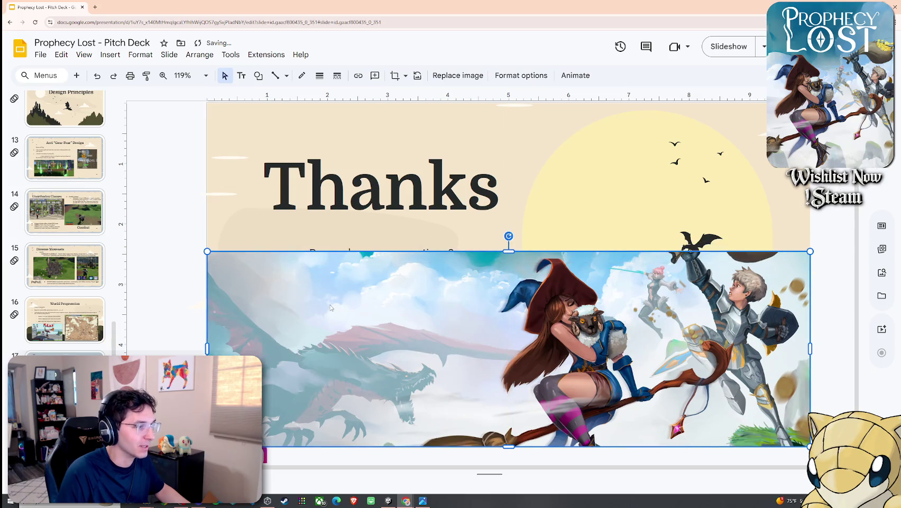
pyautogui.moveTo(457, 303); pyautogui.dragTo(457, 299)
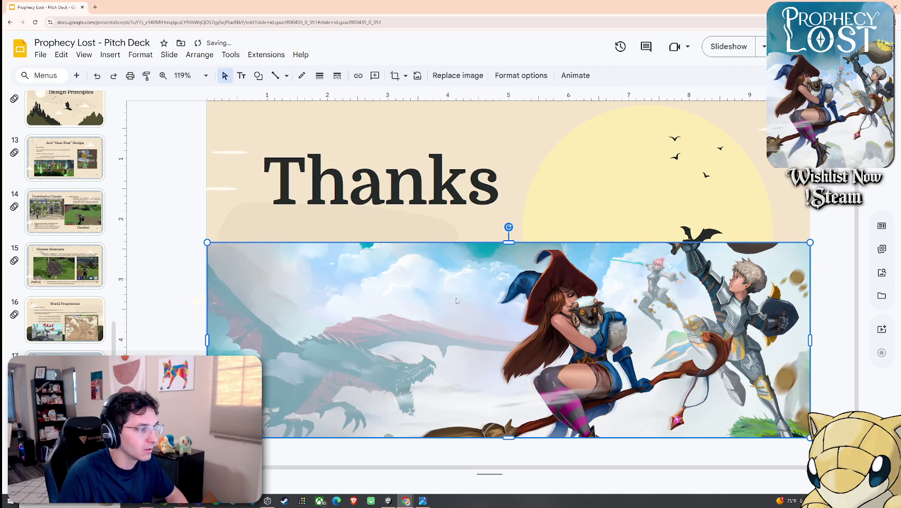
# Send the key art behind the text and icons, then delete it from the Thanks slide
pyautogui.rightClick(457, 300)
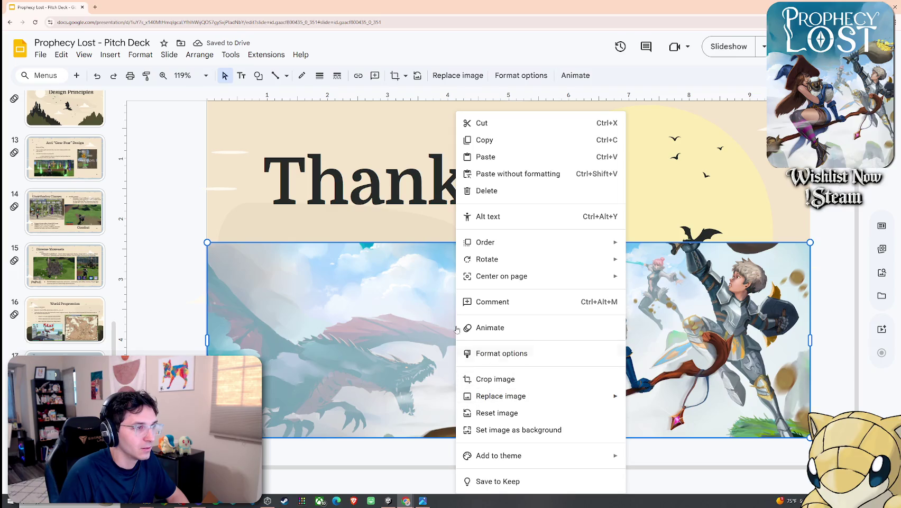
pyautogui.moveTo(485, 242)
pyautogui.click(683, 296)
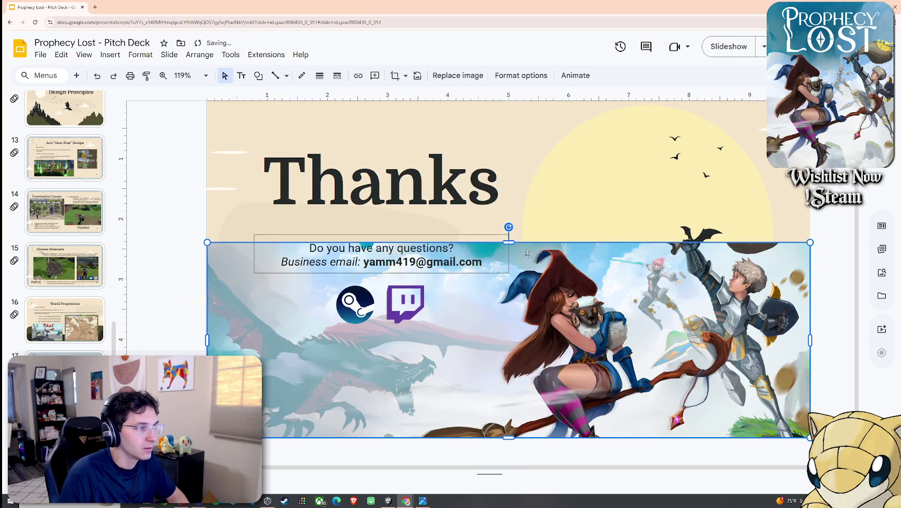
pyautogui.press('Escape')
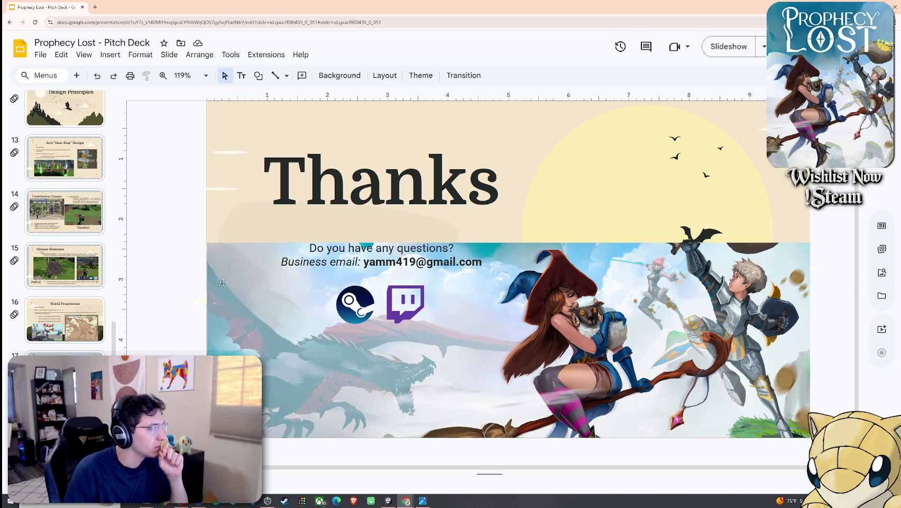
pyautogui.click(476, 338)
pyautogui.press('Delete')
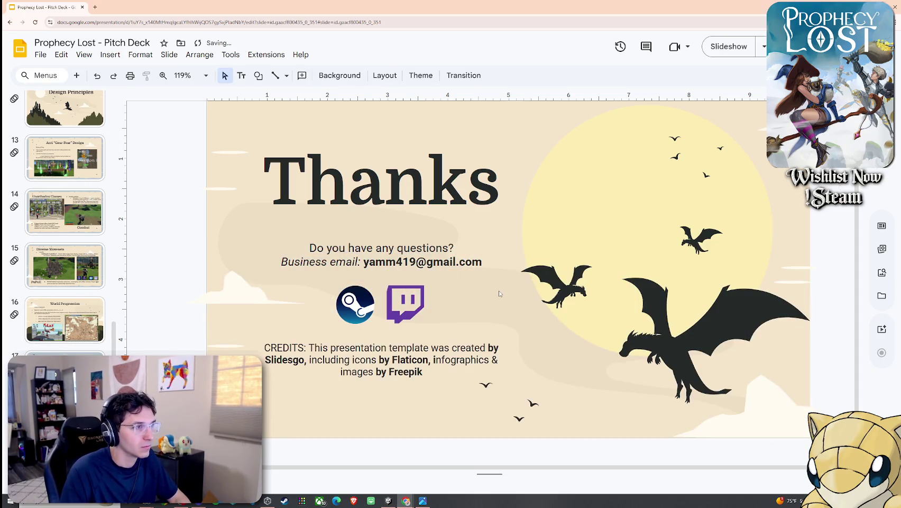
# Restore the deleted witch artwork and paste it back onto the Thanks slide
pyautogui.hotkey('ctrl', 'z')
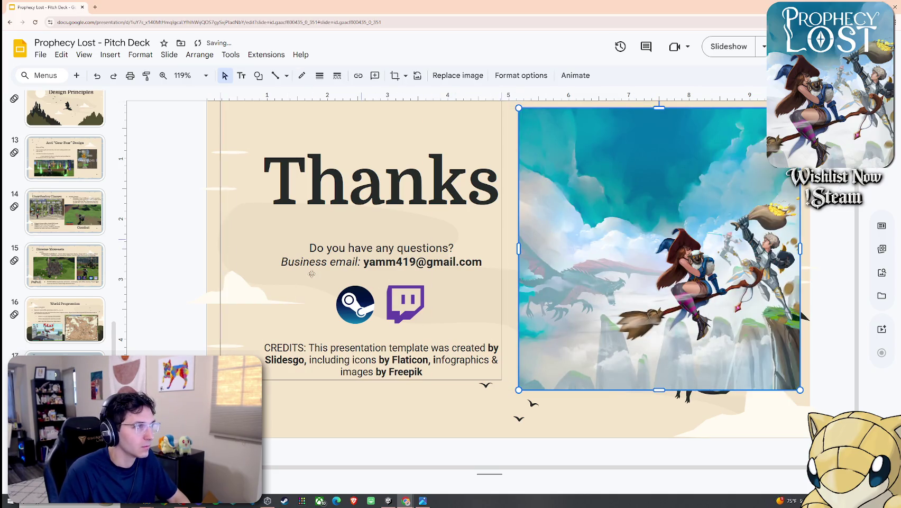
pyautogui.hotkey('ctrl', 'z')
pyautogui.hotkey('ctrl', 'z')
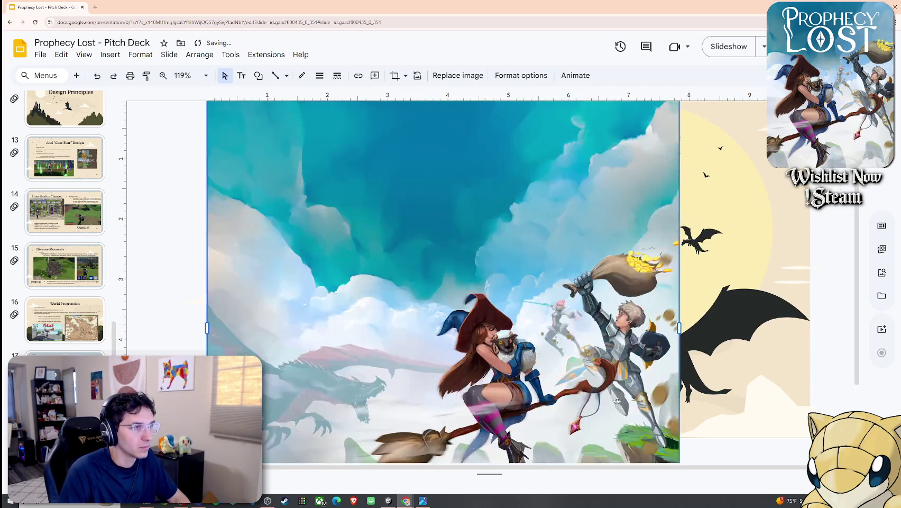
pyautogui.scroll(-3, 530, 347)
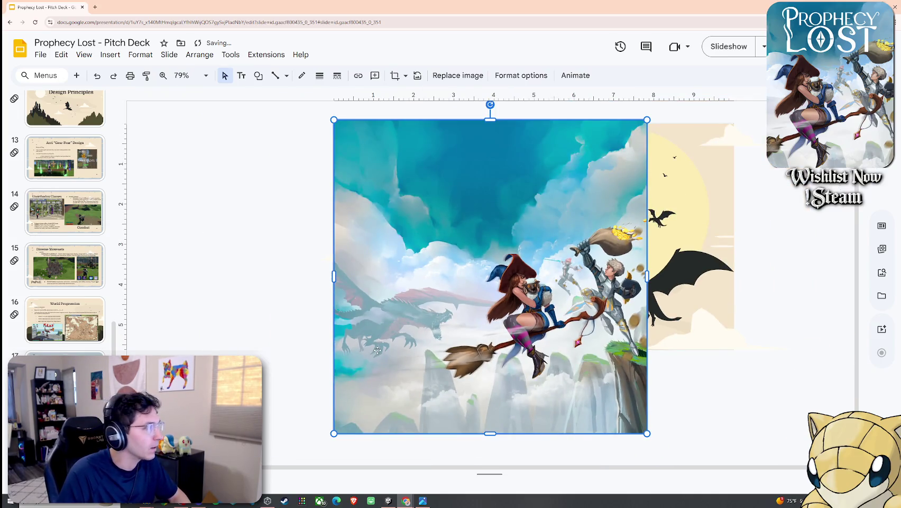
pyautogui.hotkey('ctrl', 'z')
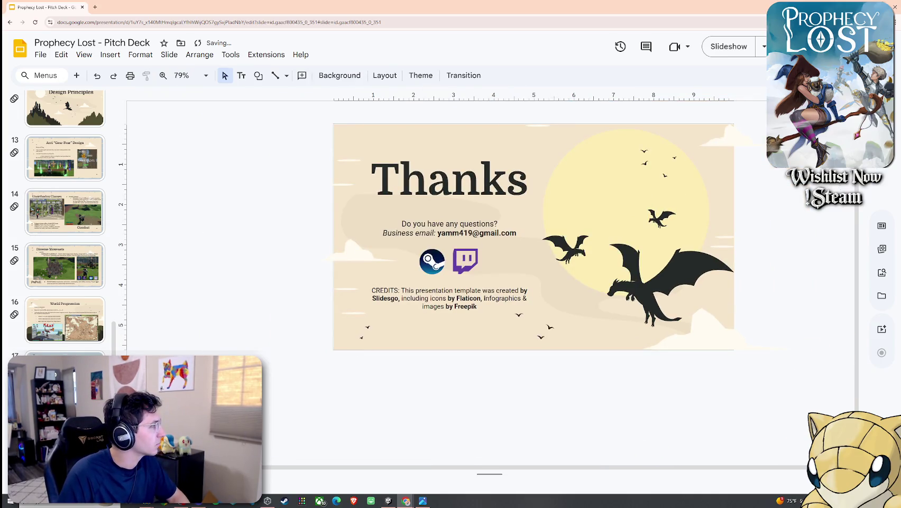
pyautogui.hotkey('ctrl', 'v')
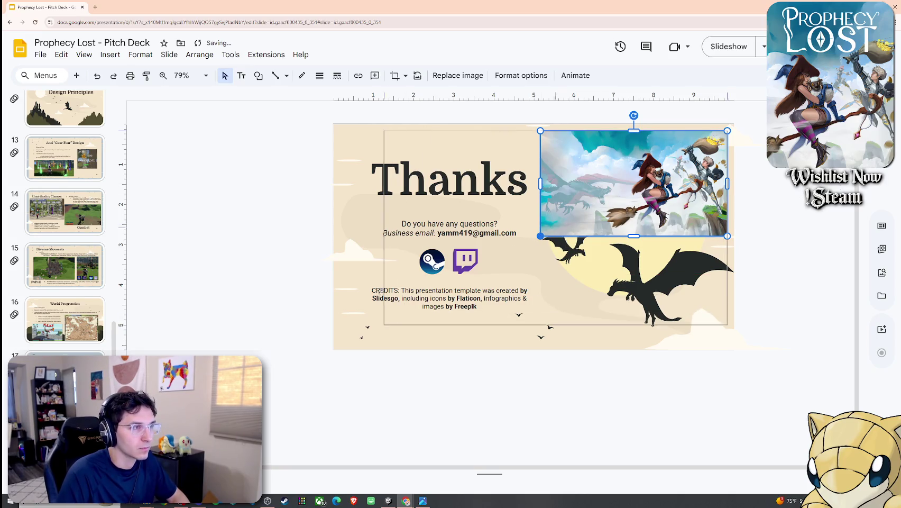
# Stretch the artwork to cover the whole slide and send it behind the heading, text and icons
pyautogui.moveTo(540, 236); pyautogui.dragTo(333, 352)
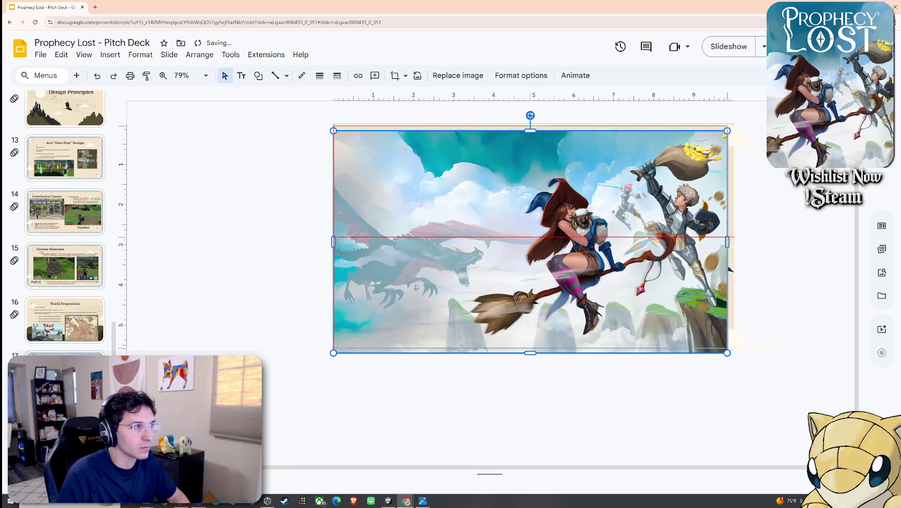
pyautogui.press('Up')
pyautogui.moveTo(727, 347); pyautogui.dragTo(734, 351)
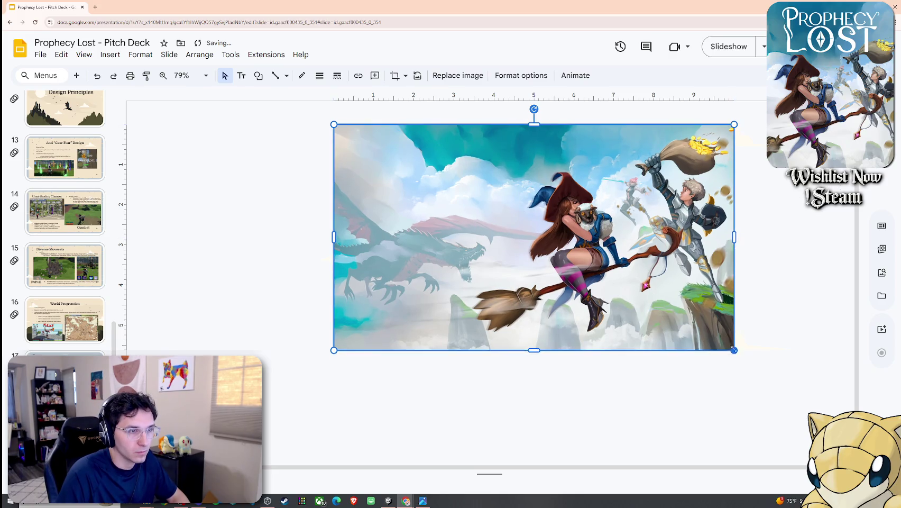
pyautogui.rightClick(593, 289)
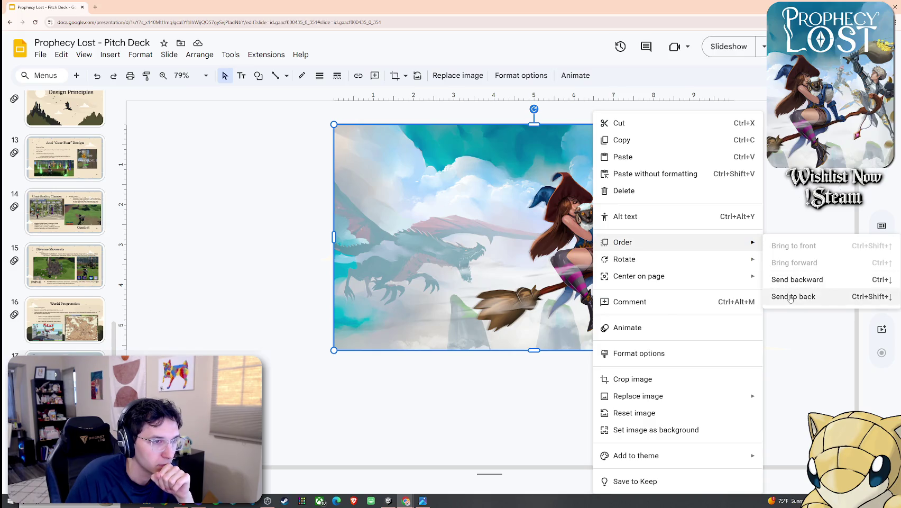
pyautogui.moveTo(623, 242)
pyautogui.click(782, 296)
pyautogui.click(766, 280)
# Move the Steam and Twitch icon group under the questions text and nudge the text box up
pyautogui.click(438, 271)
pyautogui.moveTo(437, 271); pyautogui.dragTo(430, 306)
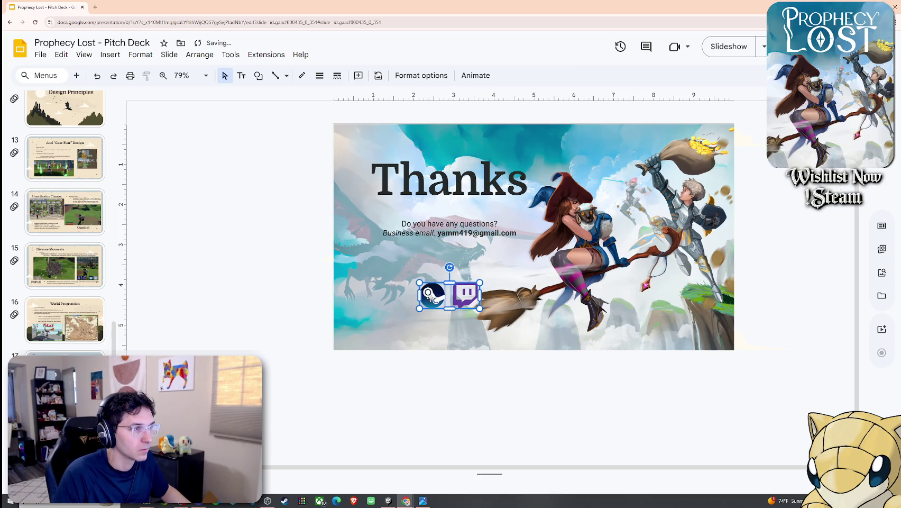
pyautogui.click(465, 235)
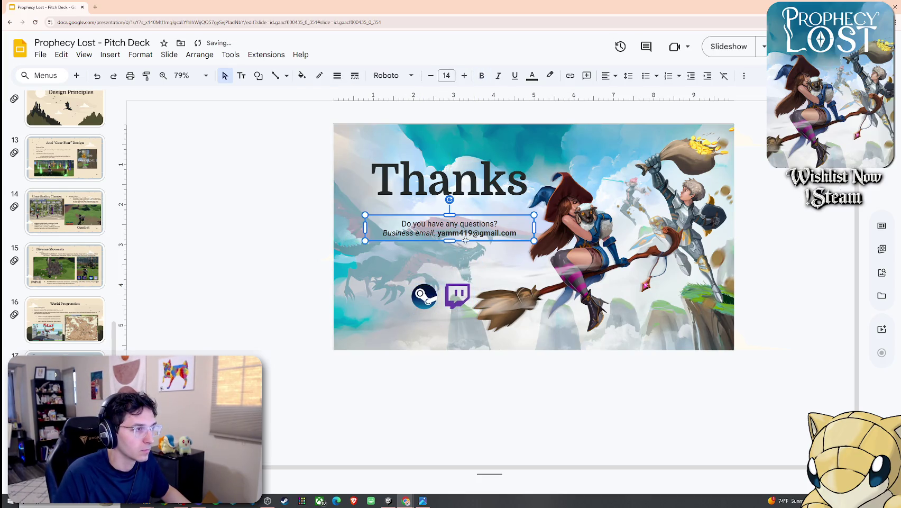
pyautogui.moveTo(466, 235); pyautogui.dragTo(465, 228)
pyautogui.click(459, 292)
pyautogui.click(428, 310)
pyautogui.moveTo(492, 276)
pyautogui.mouseDown()
pyautogui.moveTo(430, 270)
pyautogui.moveTo(446, 259)
pyautogui.moveTo(466, 266)
pyautogui.mouseUp()
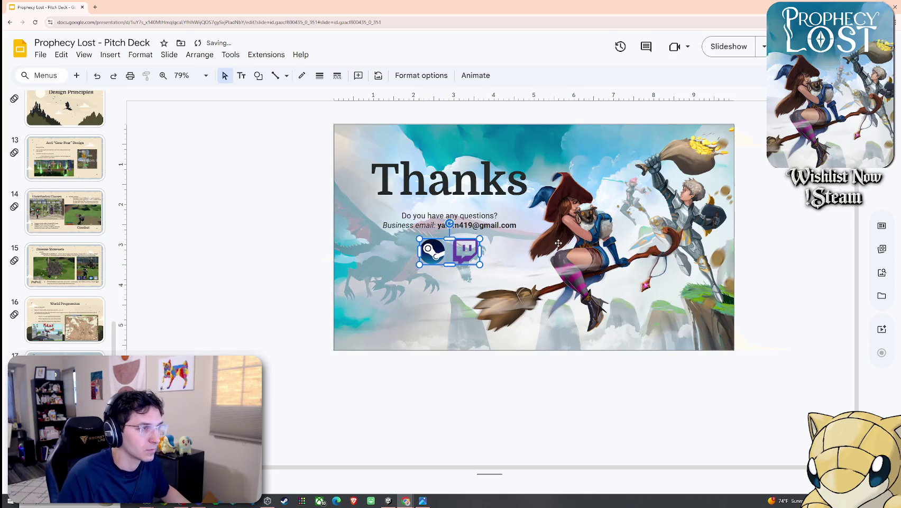
# Enlarge the Steam and Twitch icons and shift the group slightly right
pyautogui.click(466, 266)
pyautogui.click(465, 249)
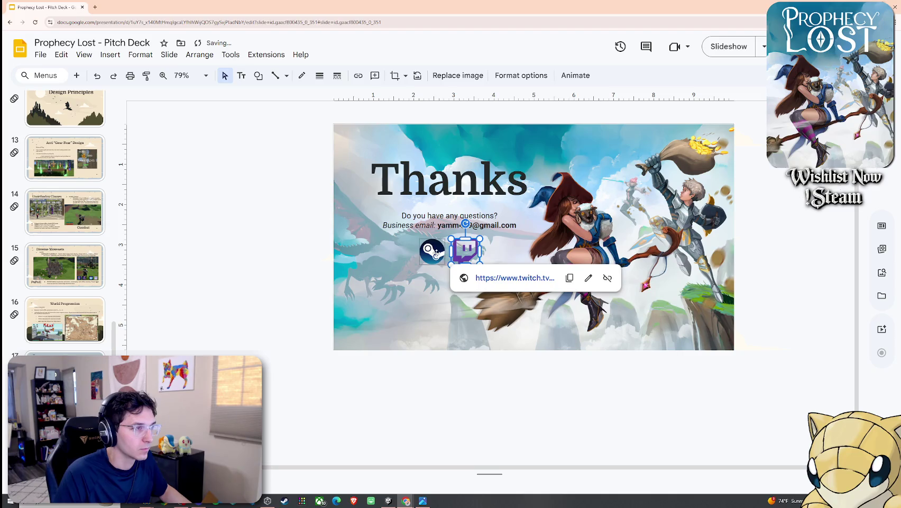
pyautogui.click(436, 253)
pyautogui.moveTo(480, 264)
pyautogui.mouseDown()
pyautogui.moveTo(507, 287)
pyautogui.moveTo(482, 304)
pyautogui.moveTo(478, 285)
pyautogui.moveTo(485, 285)
pyautogui.mouseUp()
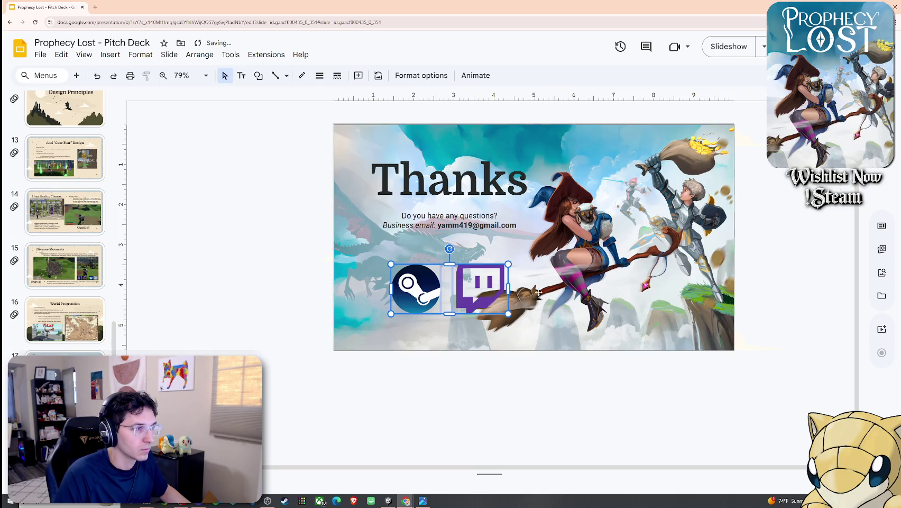
pyautogui.click(471, 321)
pyautogui.press('Escape')
# Raise the Steam and Twitch icon pair slightly, then return to the title slide
pyautogui.click(479, 293)
pyautogui.keyDown('shift'); pyautogui.click(415, 289); pyautogui.keyUp('shift')
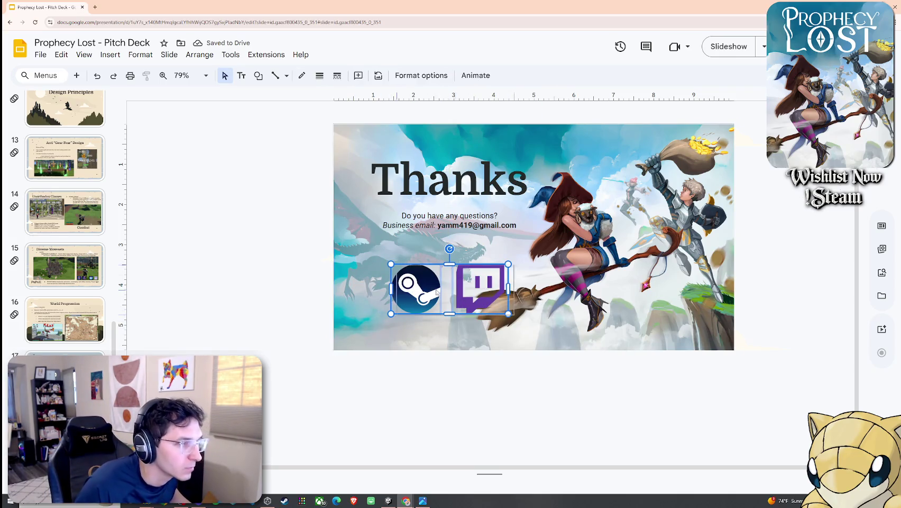
pyautogui.click(394, 377)
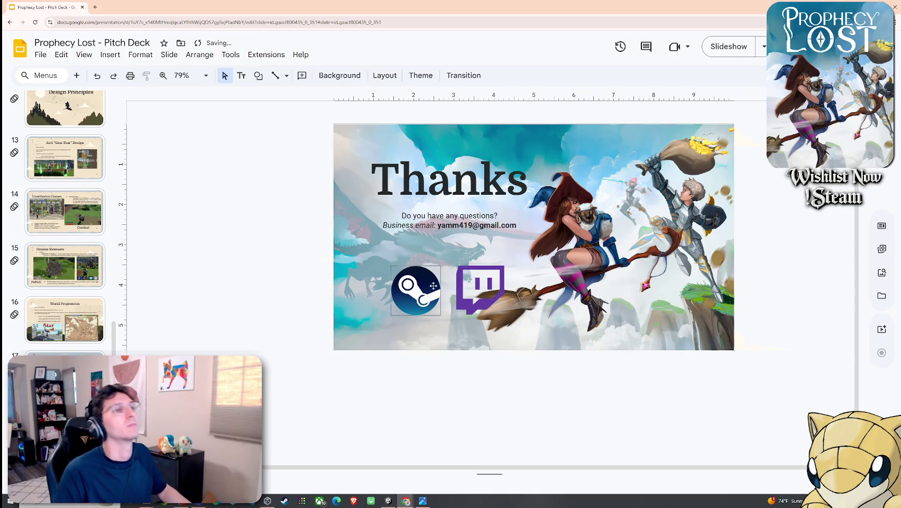
pyautogui.moveTo(516, 360); pyautogui.dragTo(386, 259)
pyautogui.moveTo(475, 288); pyautogui.dragTo(474, 283)
pyautogui.click(479, 370)
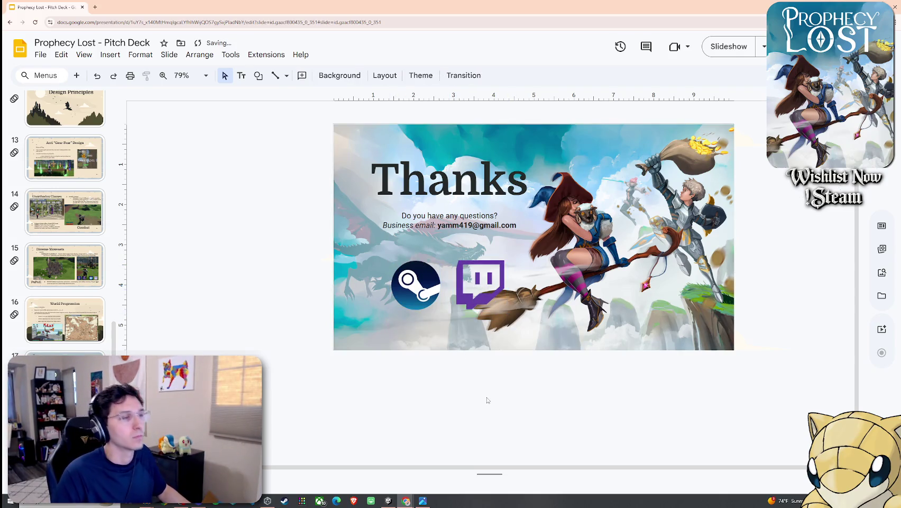
pyautogui.scroll(7, 79, 238)
pyautogui.scroll(4, 92, 314)
pyautogui.click(64, 124)
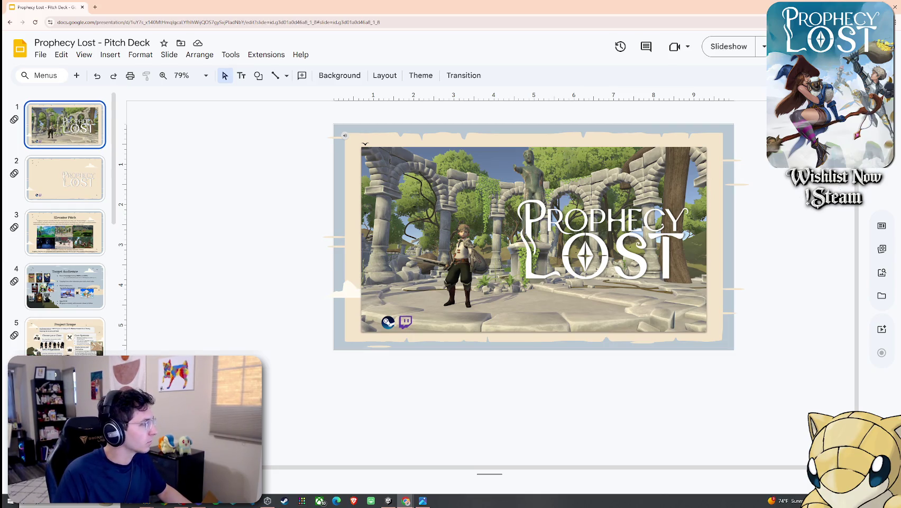
# Go back from the Thanks slide to slide 1, the temple-scene Prophecy Lost title slide
pyautogui.press('End')
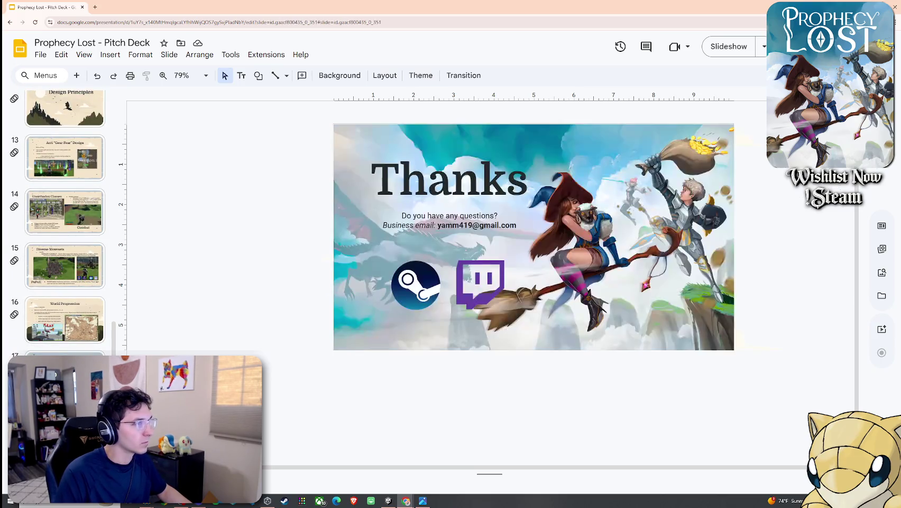
pyautogui.scroll(3, 85, 317)
pyautogui.scroll(3, 80, 265)
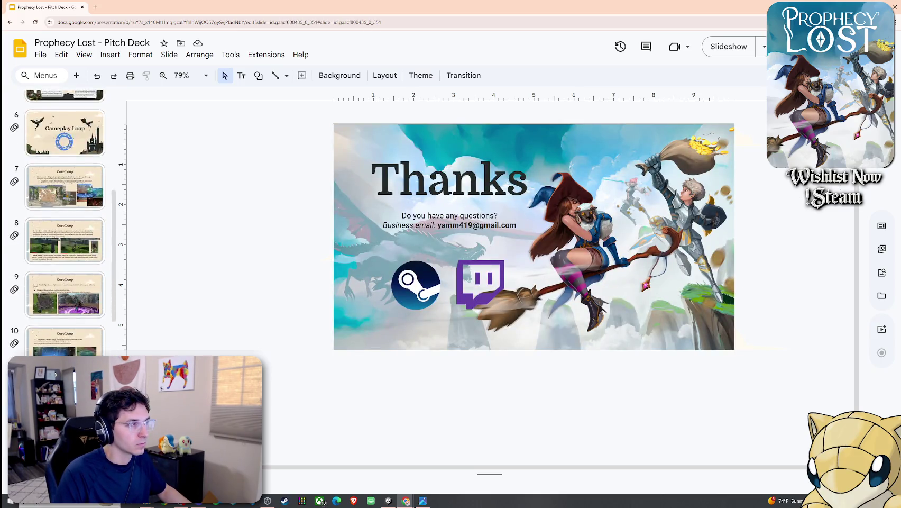
pyautogui.scroll(3, 74, 222)
pyautogui.scroll(3, 73, 207)
pyautogui.click(64, 125)
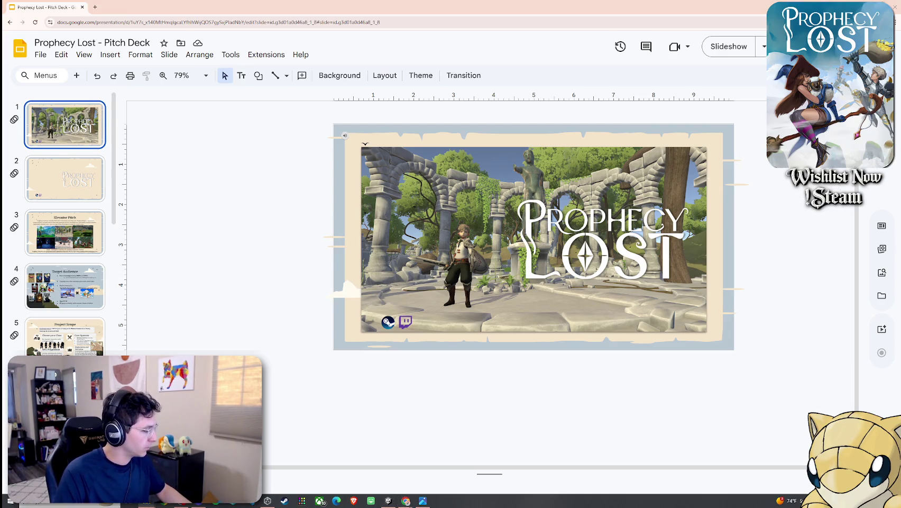
# Paste the key art onto the title slide, then undo the trial changes on slide 1
pyautogui.hotkey('ctrl', 'v')
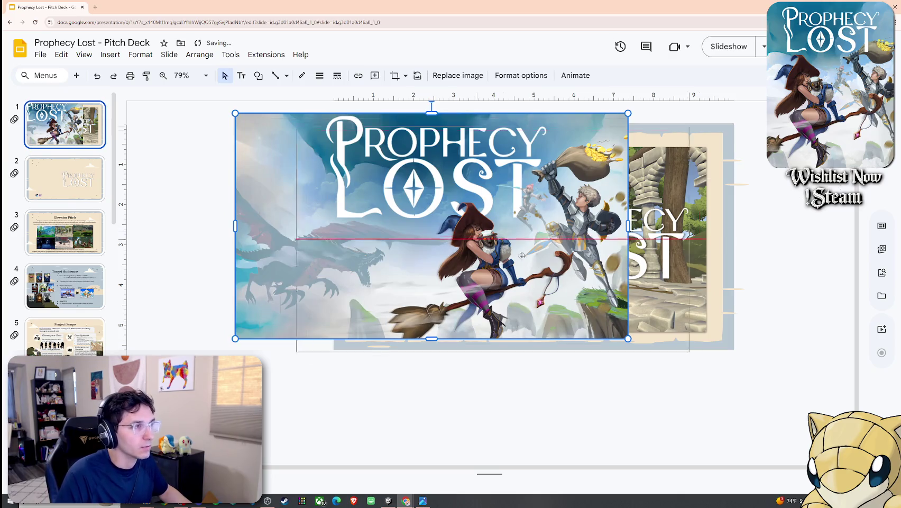
pyautogui.moveTo(559, 258); pyautogui.dragTo(553, 257)
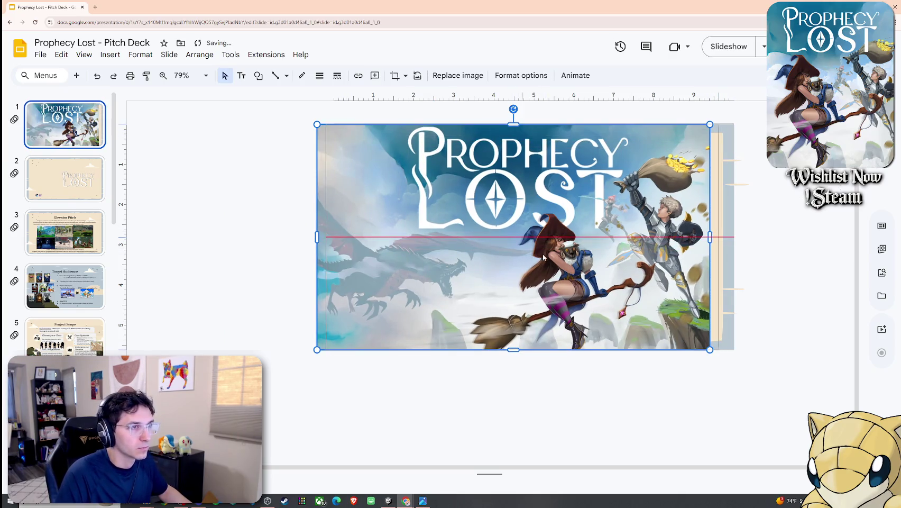
pyautogui.press('Escape')
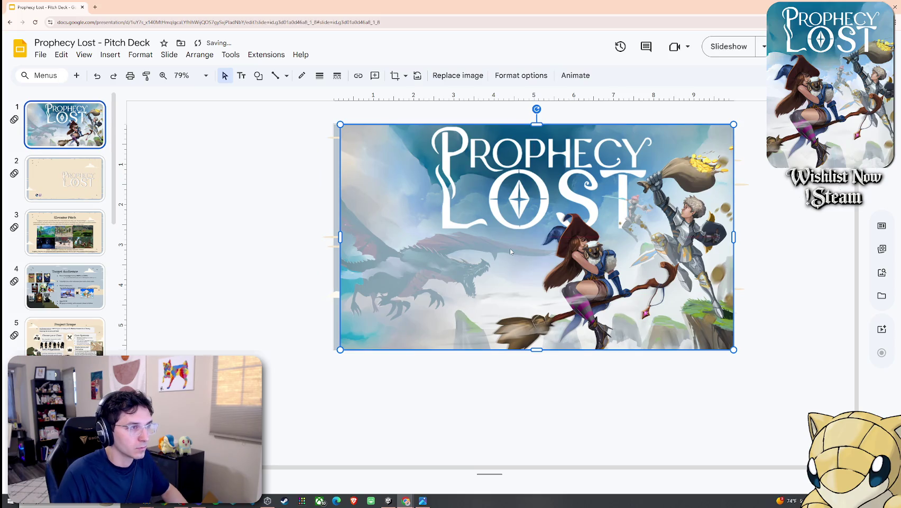
pyautogui.rightClick(613, 312)
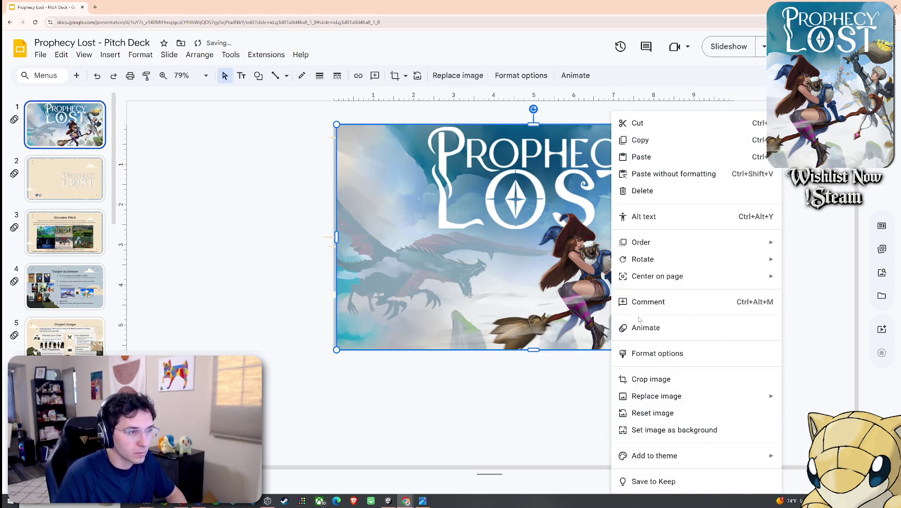
pyautogui.moveTo(641, 242)
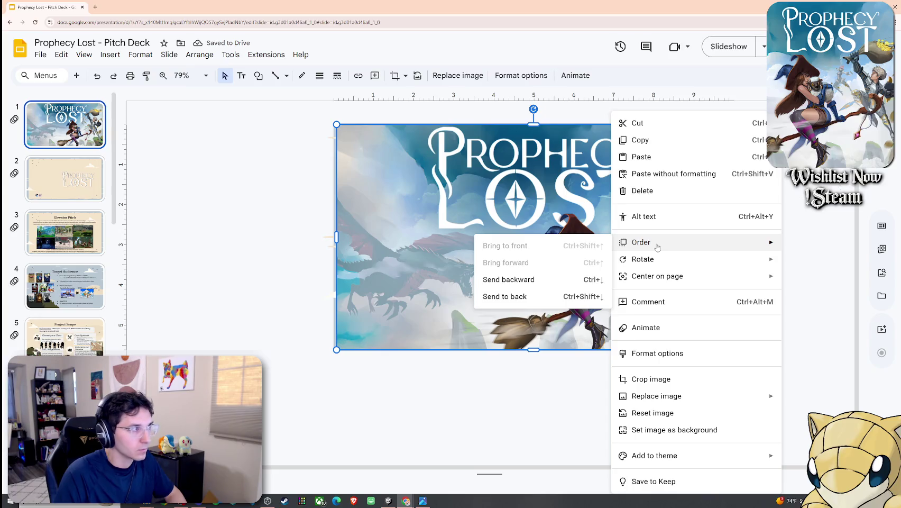
pyautogui.click(281, 233)
pyautogui.hotkey('ctrl', 'z')
pyautogui.hotkey('ctrl', 'z')
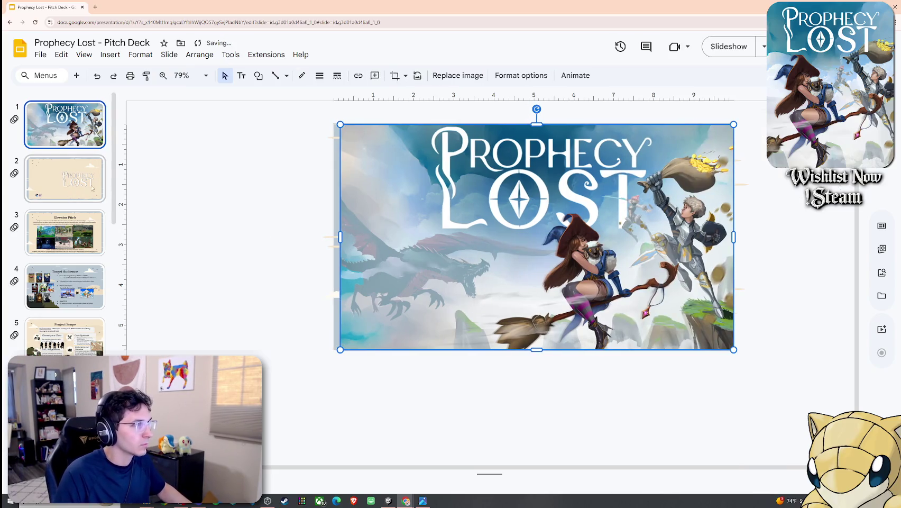
pyautogui.hotkey('ctrl', 'z')
pyautogui.hotkey('ctrl', 'z')
# Send the key art behind slide 2's logo, delete the duplicate small logo, and start the slideshow
pyautogui.rightClick(473, 294)
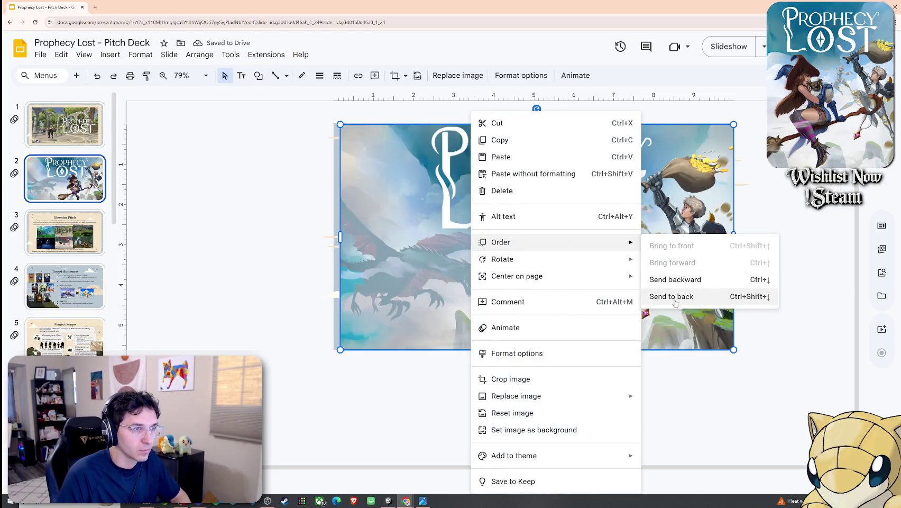
pyautogui.click(682, 296)
pyautogui.click(598, 247)
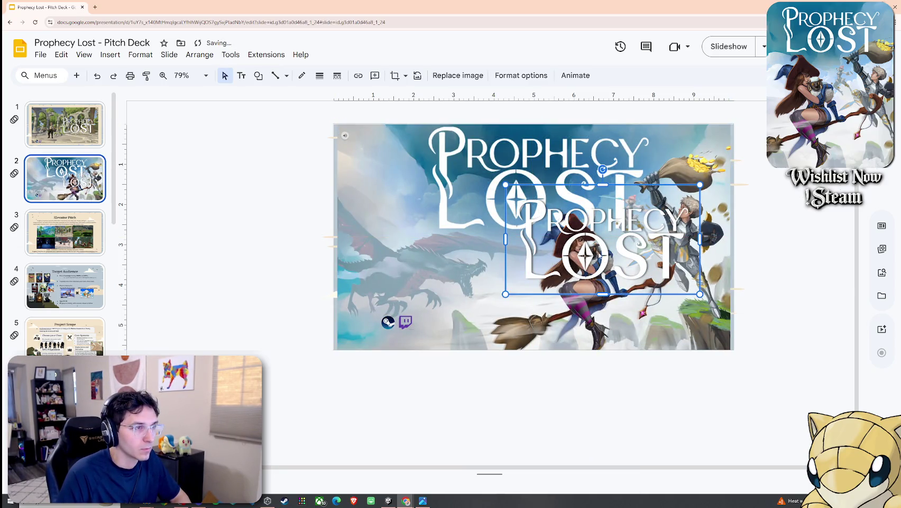
pyautogui.press('Delete')
pyautogui.click(521, 260)
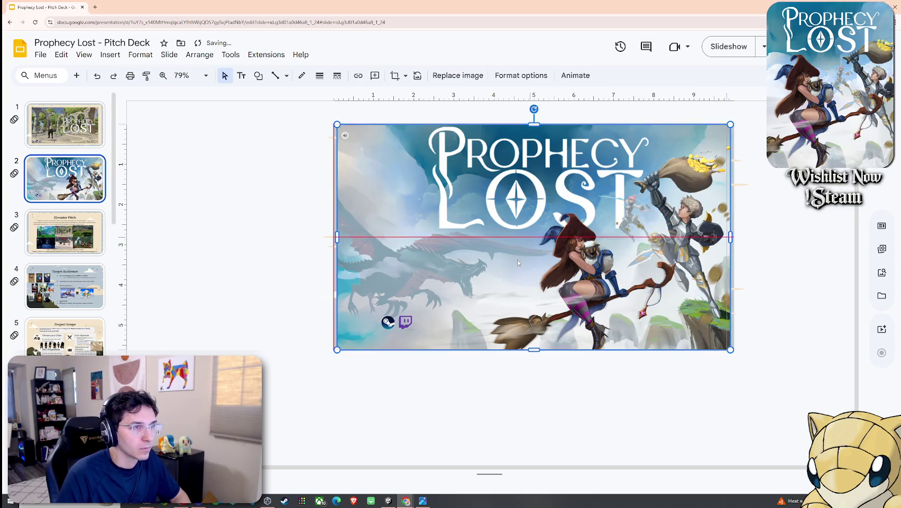
pyautogui.click(502, 383)
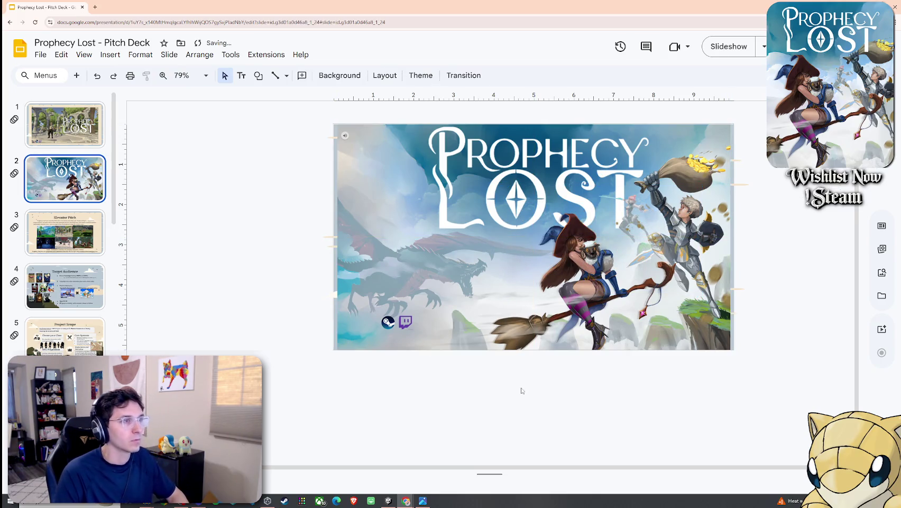
pyautogui.click(84, 54)
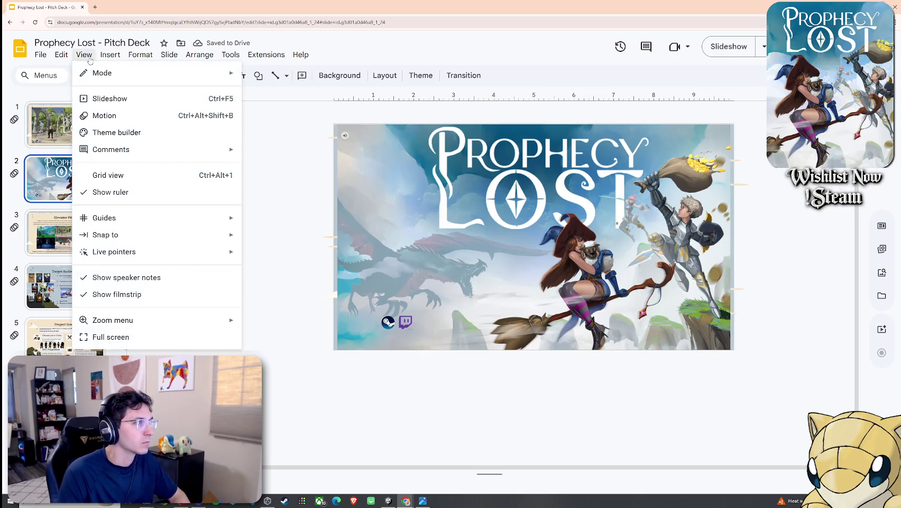
pyautogui.click(132, 99)
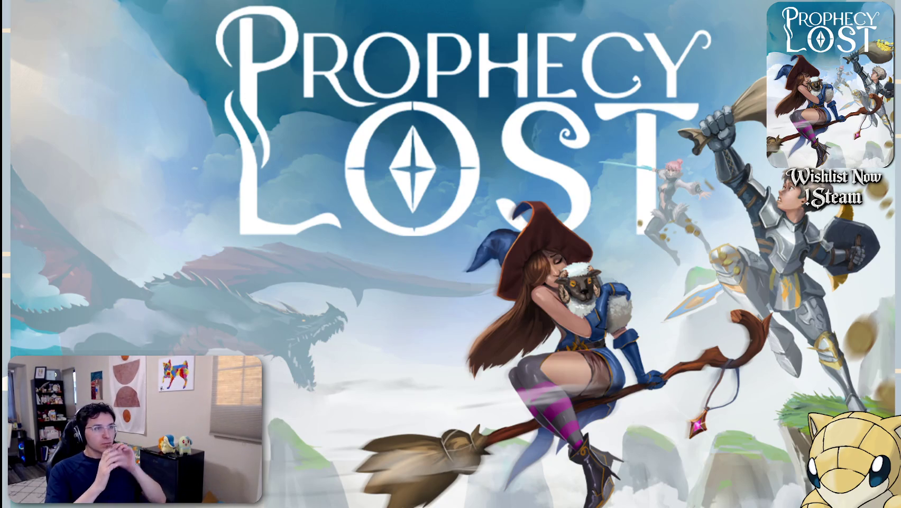
# Shrink and recentre the key art on slide 2, then preview it in the slideshow
pyautogui.press('Escape')
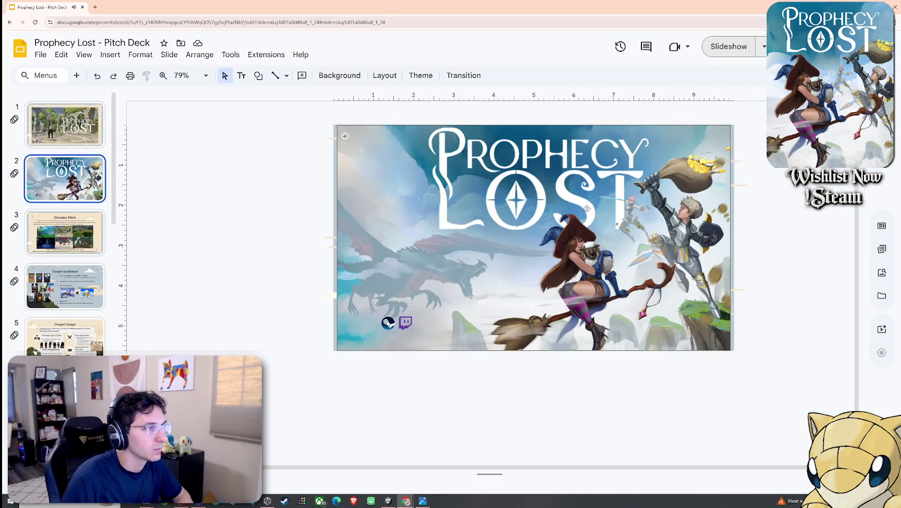
pyautogui.click(365, 136)
pyautogui.moveTo(365, 136); pyautogui.dragTo(394, 177)
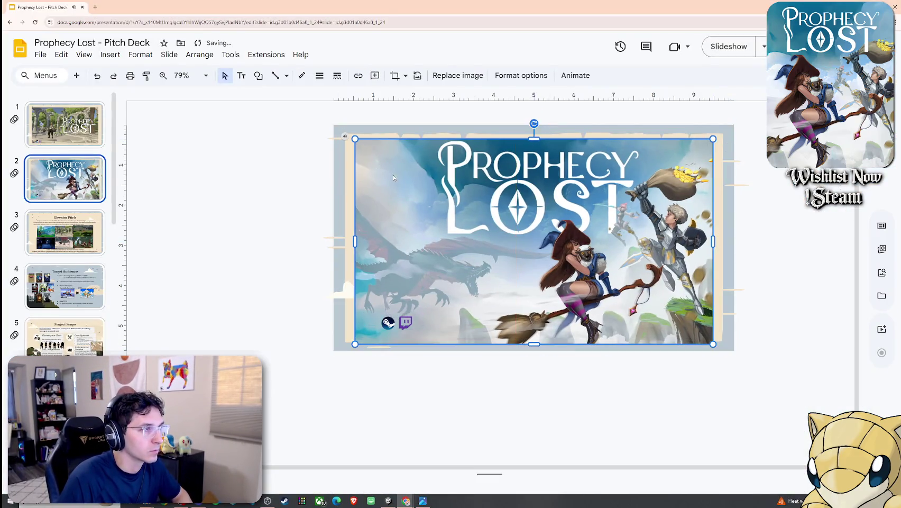
pyautogui.moveTo(356, 145); pyautogui.dragTo(401, 173)
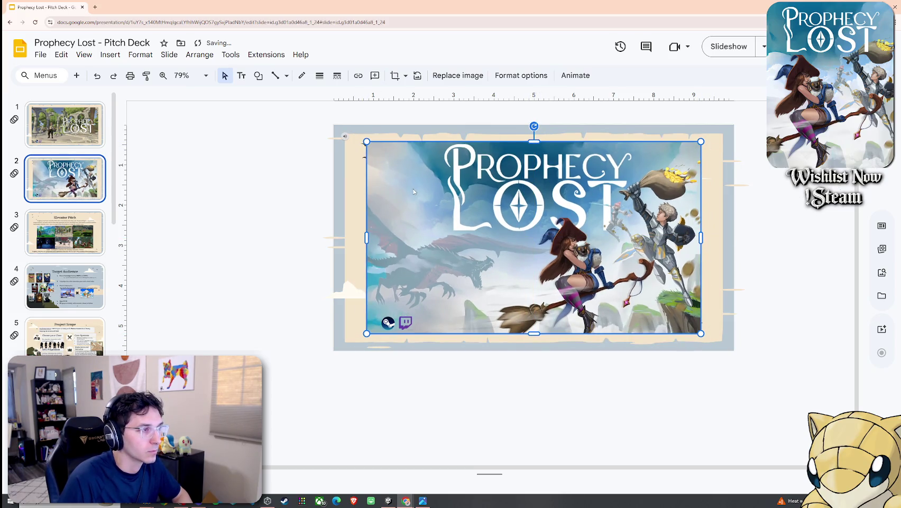
pyautogui.click(281, 182)
pyautogui.click(84, 54)
pyautogui.click(108, 99)
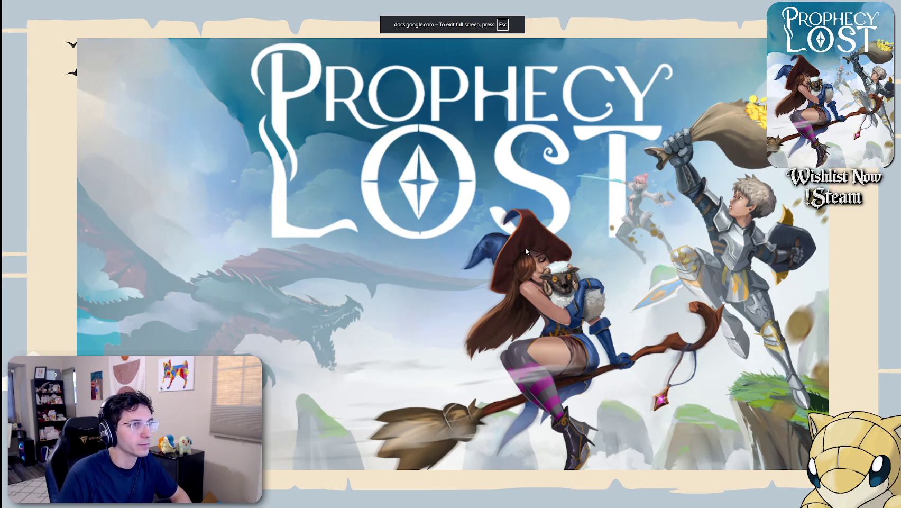
pyautogui.press('Escape')
# Stretch the key art to the slide's bottom-right corner and nudge it up to fill the slide
pyautogui.click(454, 210)
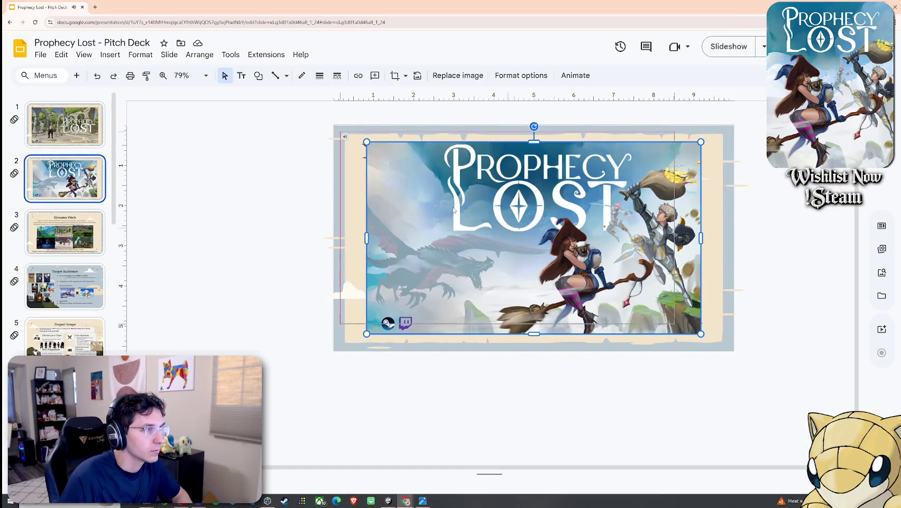
pyautogui.hotkey('ctrl', 'z')
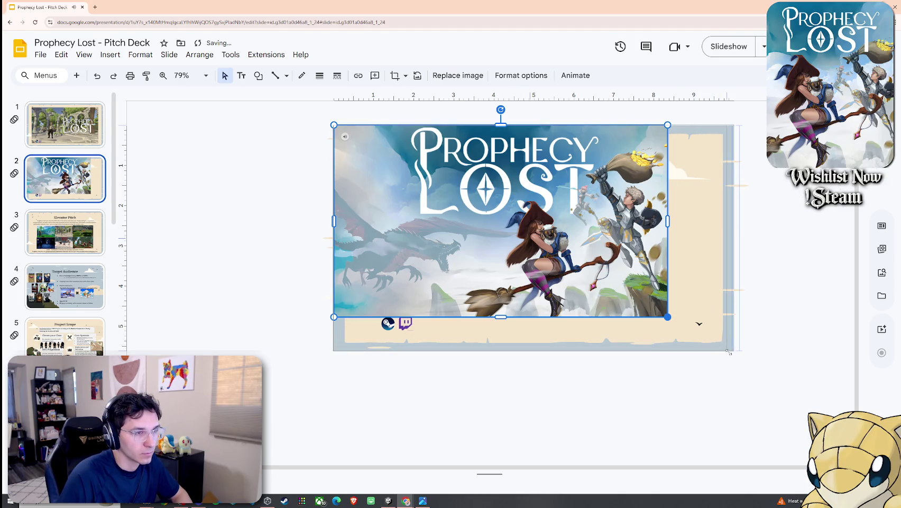
pyautogui.moveTo(682, 326); pyautogui.dragTo(733, 355)
pyautogui.press('Up')
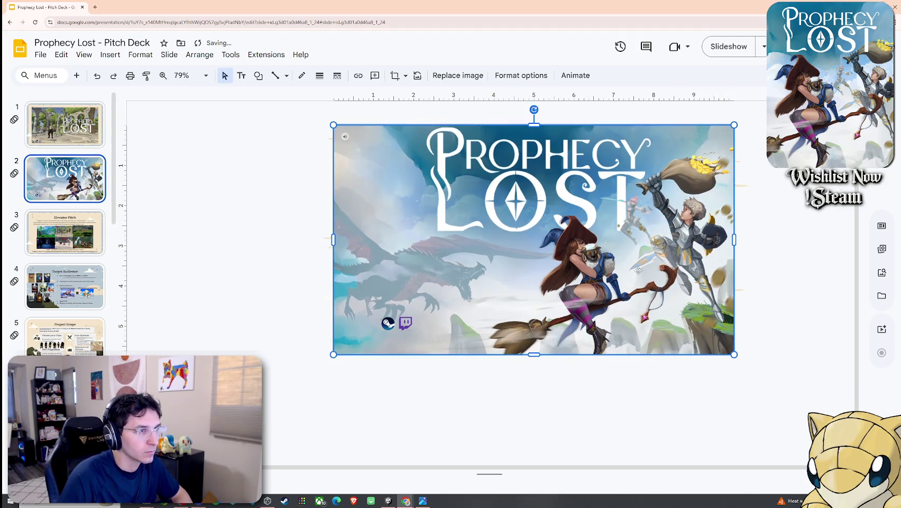
pyautogui.press('Up')
pyautogui.press('Up')
# Move the Steam and Twitch icons toward the bottom-left corner and preview the slideshow
pyautogui.click(411, 322)
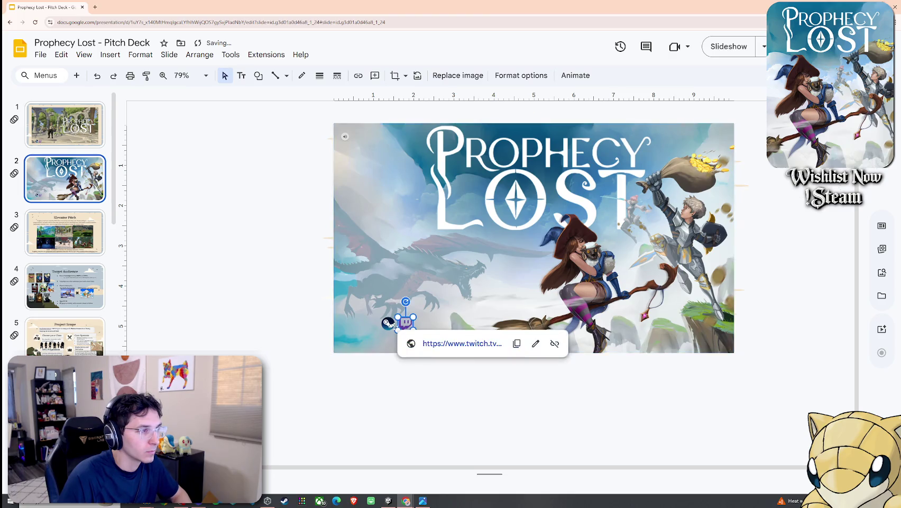
pyautogui.keyDown('shift'); pyautogui.click(390, 326); pyautogui.keyUp('shift')
pyautogui.moveTo(389, 327); pyautogui.dragTo(375, 334)
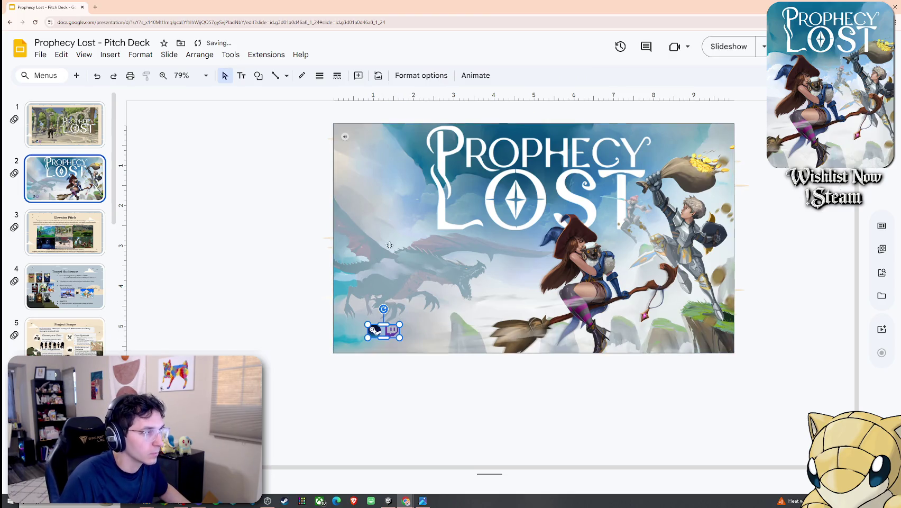
pyautogui.click(80, 55)
pyautogui.click(108, 96)
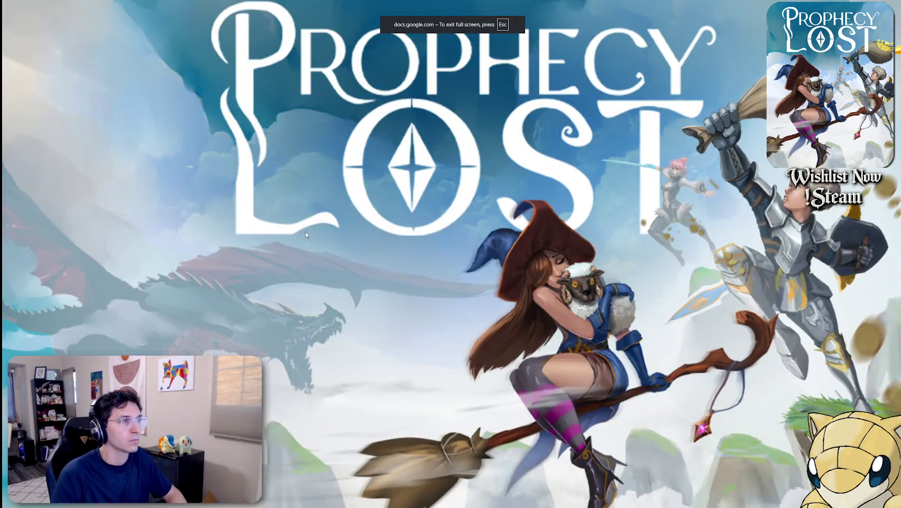
pyautogui.press('Escape')
pyautogui.click(530, 215)
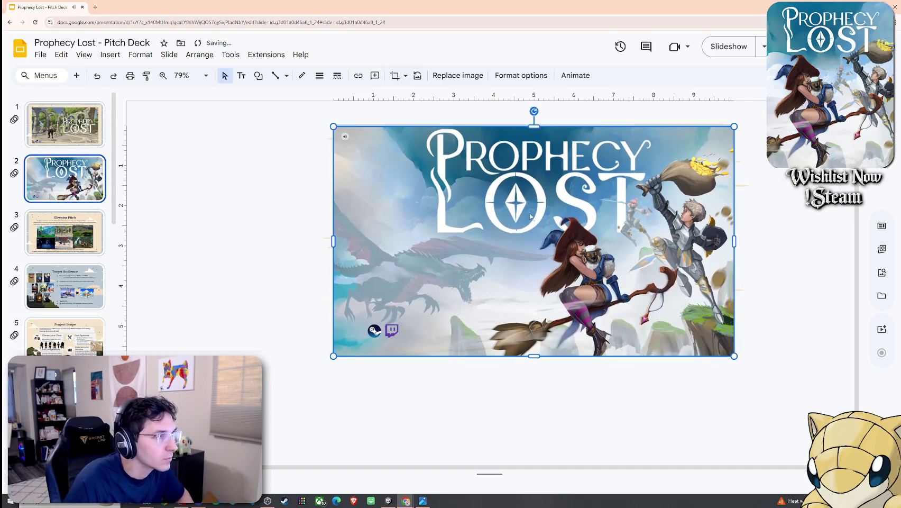
pyautogui.keyDown('ctrl'); pyautogui.scroll(5, 548, 158); pyautogui.keyUp('ctrl')
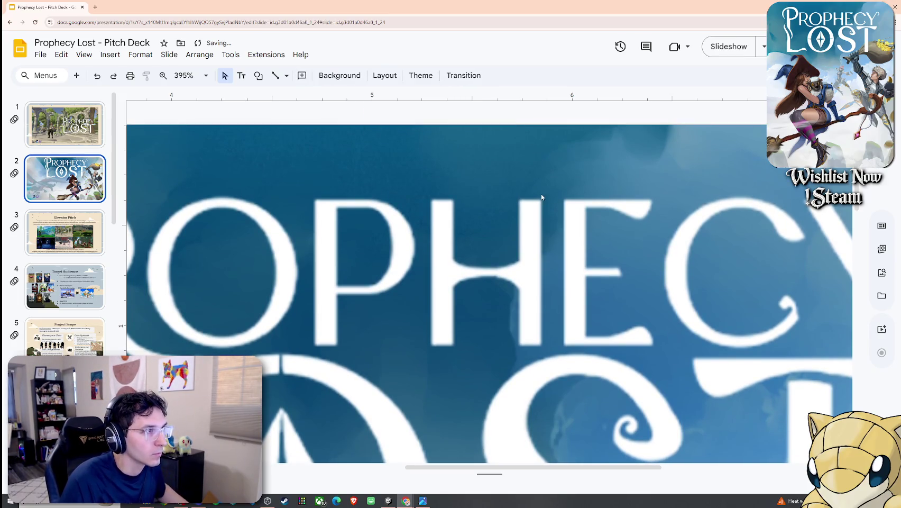
pyautogui.keyDown('ctrl'); pyautogui.scroll(-3, 541, 197); pyautogui.keyUp('ctrl')
pyautogui.keyDown('ctrl'); pyautogui.scroll(-2, 541, 197); pyautogui.keyUp('ctrl')
pyautogui.click(84, 55)
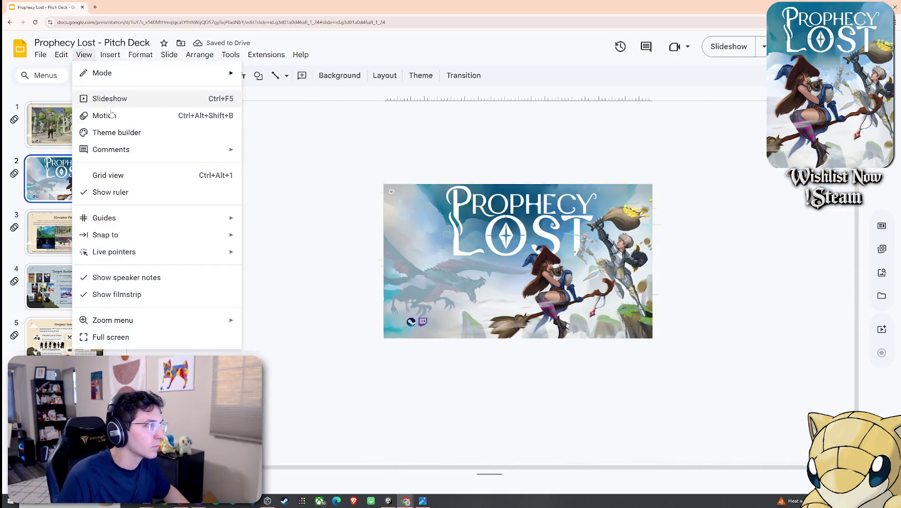
pyautogui.click(109, 98)
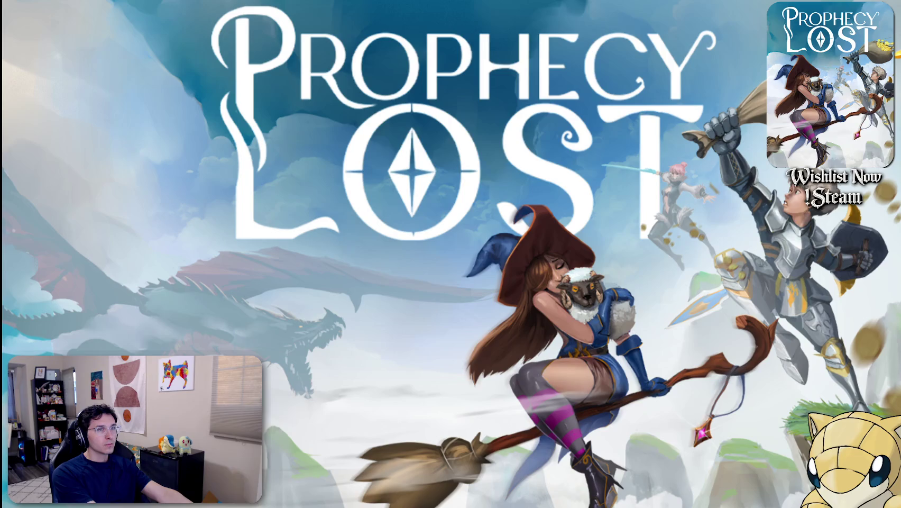
pyautogui.press('Right')
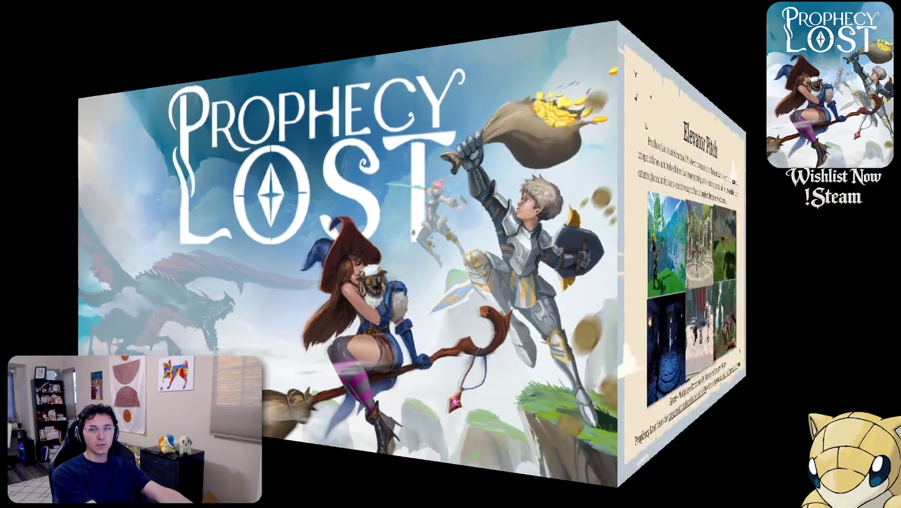
pyautogui.press('Left')
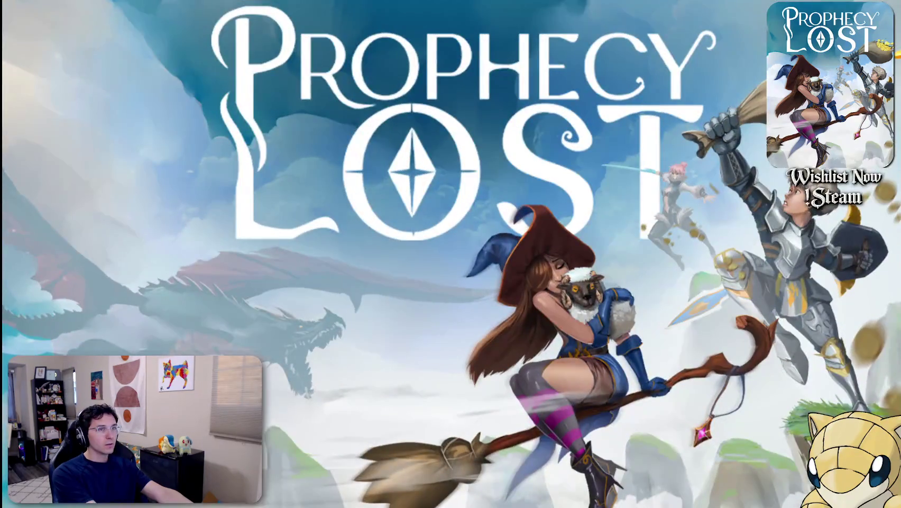
pyautogui.press('Right')
pyautogui.press('Left')
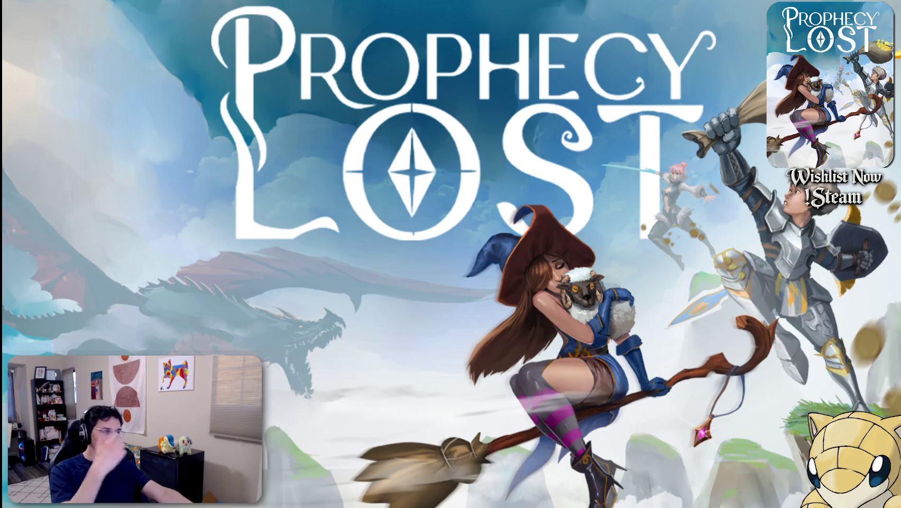
pyautogui.press('Escape')
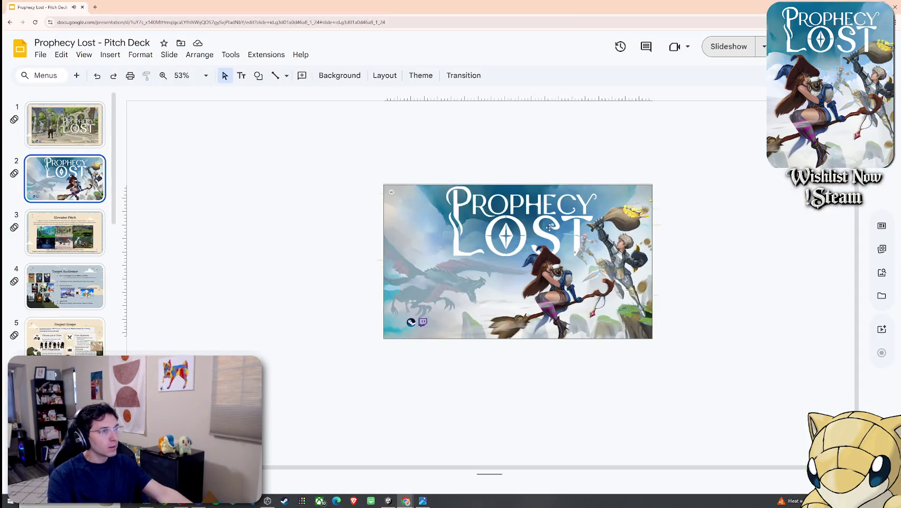
# Drag the witch key-art slide above the ruins slide so it becomes slide 1
pyautogui.click(539, 275)
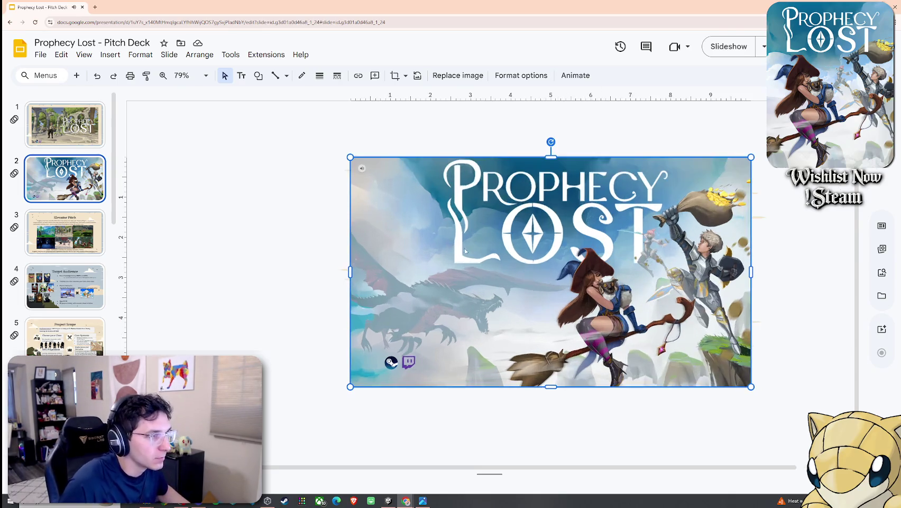
pyautogui.click(82, 135)
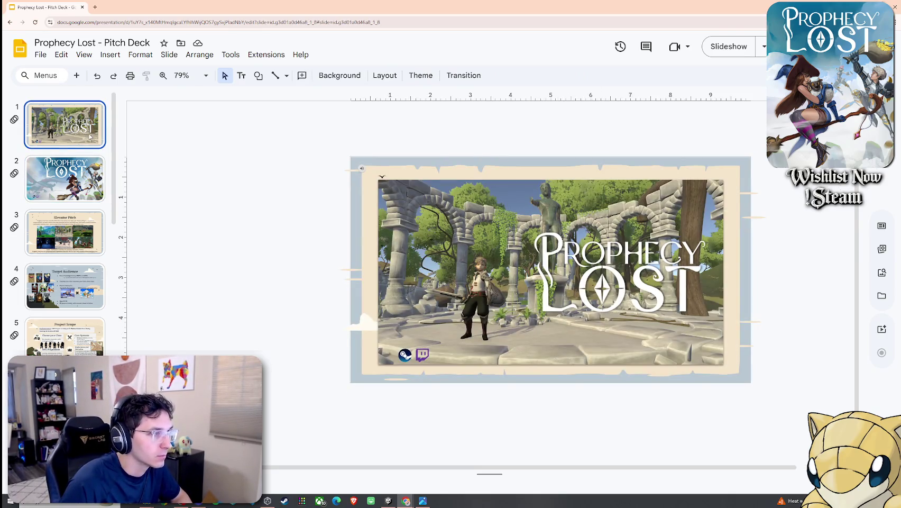
pyautogui.moveTo(100, 183); pyautogui.dragTo(65, 113)
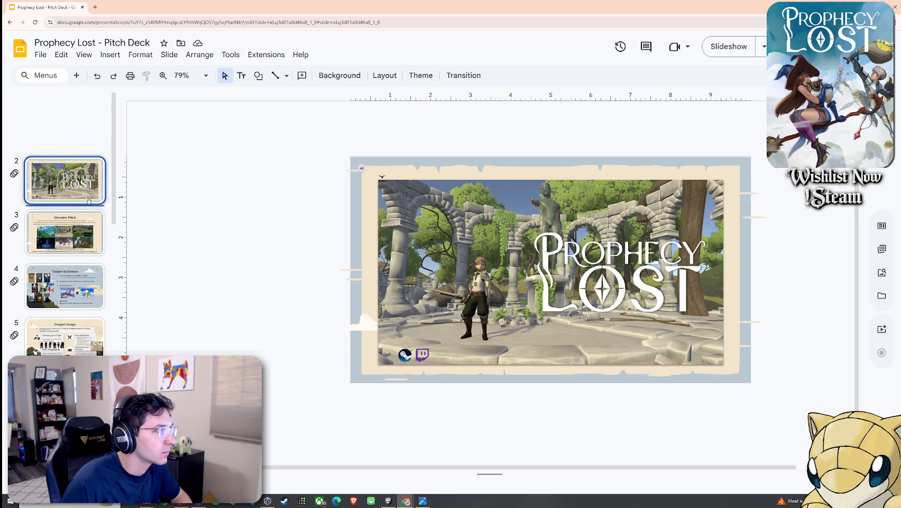
# Compare the new first slide with the ruins slide, then open the Elevator Pitch slide
pyautogui.click(78, 174)
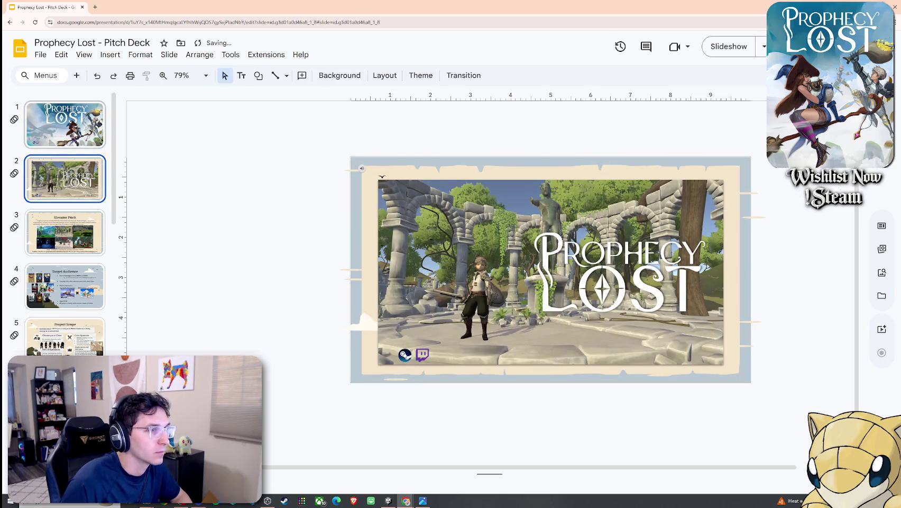
pyautogui.press('Up')
pyautogui.press('Down')
pyautogui.press('Up')
pyautogui.press('Down')
pyautogui.click(82, 140)
pyautogui.click(82, 167)
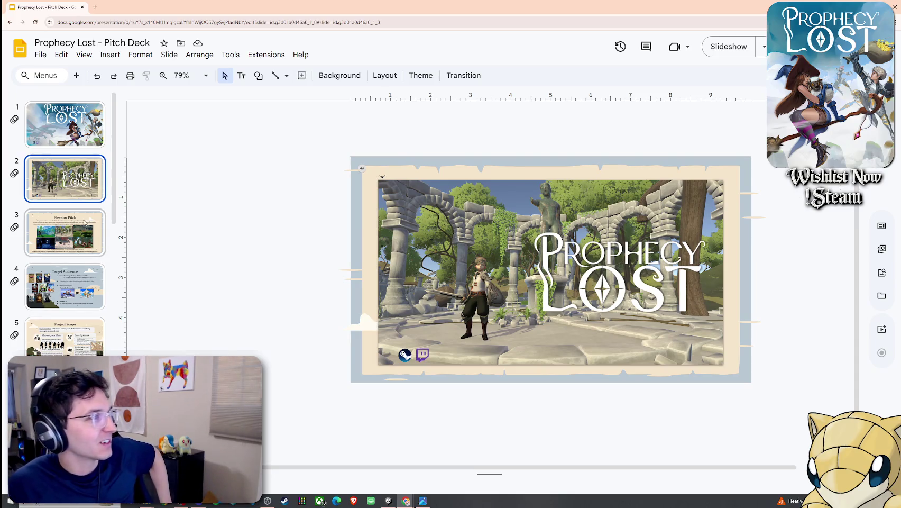
pyautogui.click(87, 229)
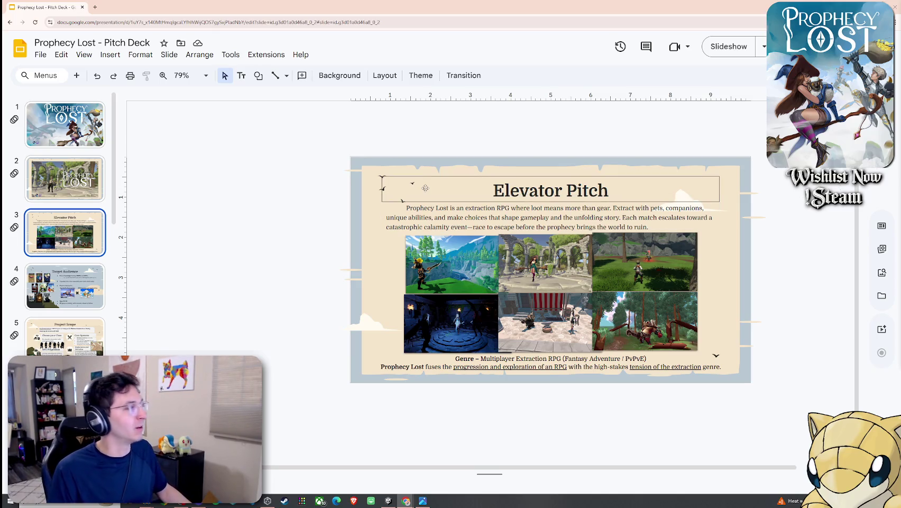
# Open the key-art title slide and shrink its image from the top-left corner
pyautogui.click(561, 199)
pyautogui.click(382, 181)
pyautogui.click(65, 124)
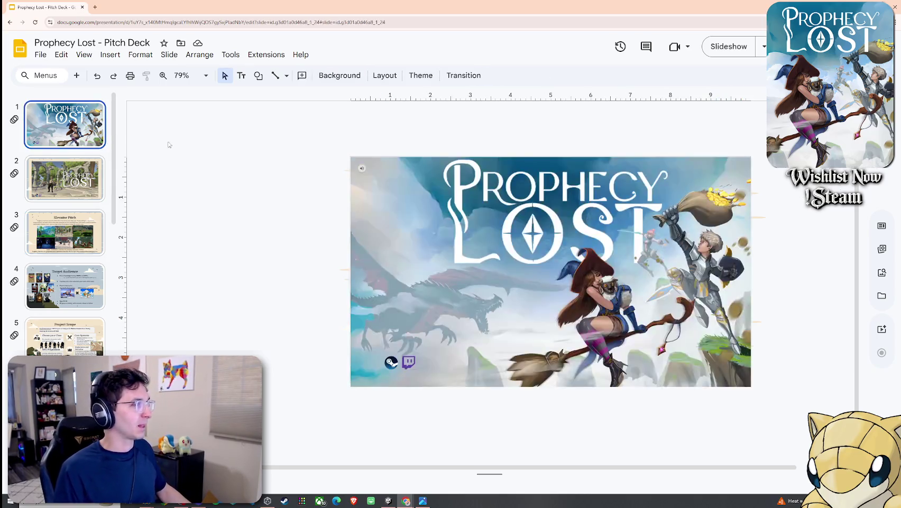
pyautogui.click(498, 223)
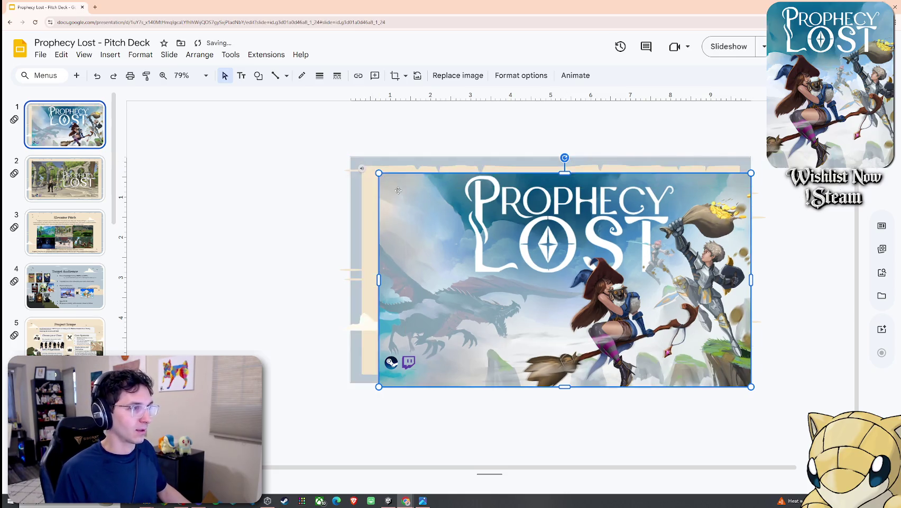
pyautogui.moveTo(350, 157); pyautogui.dragTo(393, 185)
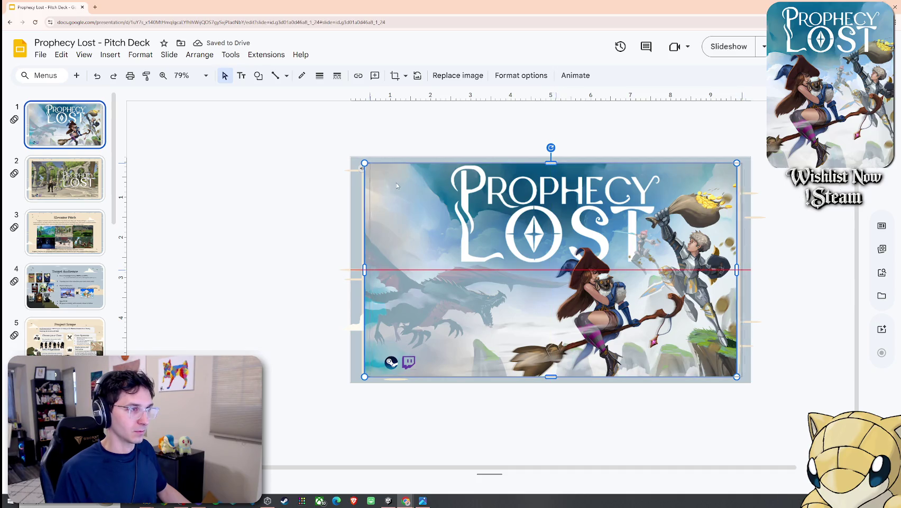
pyautogui.moveTo(393, 186); pyautogui.dragTo(394, 186)
pyautogui.click(335, 201)
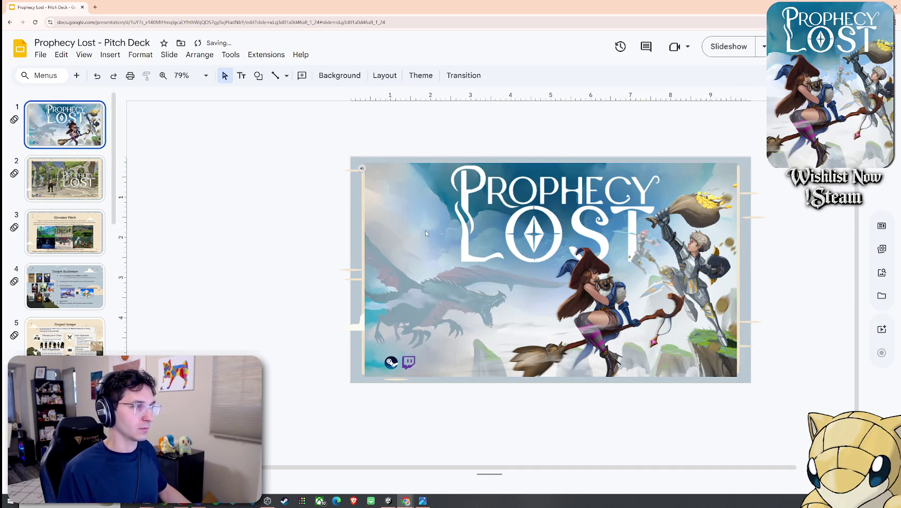
# Shift the key art slightly left, extend its bottom-right corner, and preview it full screen
pyautogui.moveTo(425, 233); pyautogui.dragTo(421, 233)
pyautogui.moveTo(734, 376); pyautogui.dragTo(742, 379)
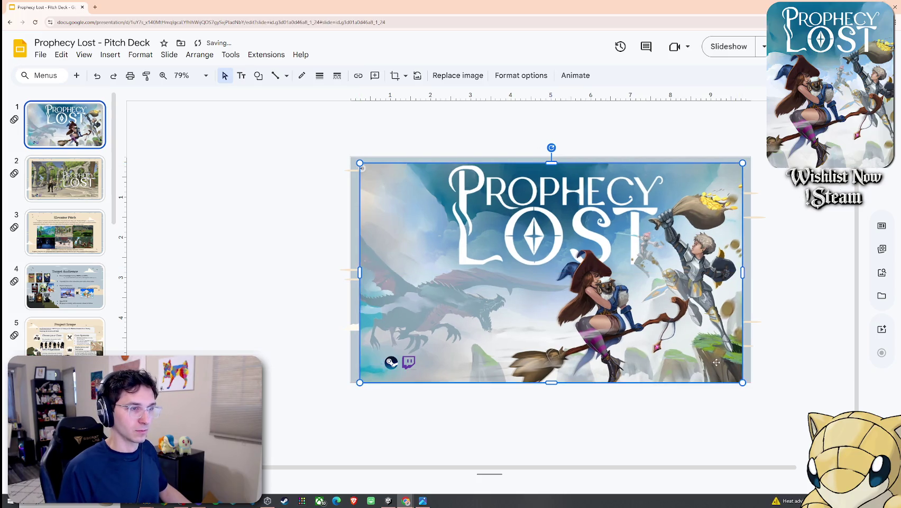
pyautogui.click(311, 270)
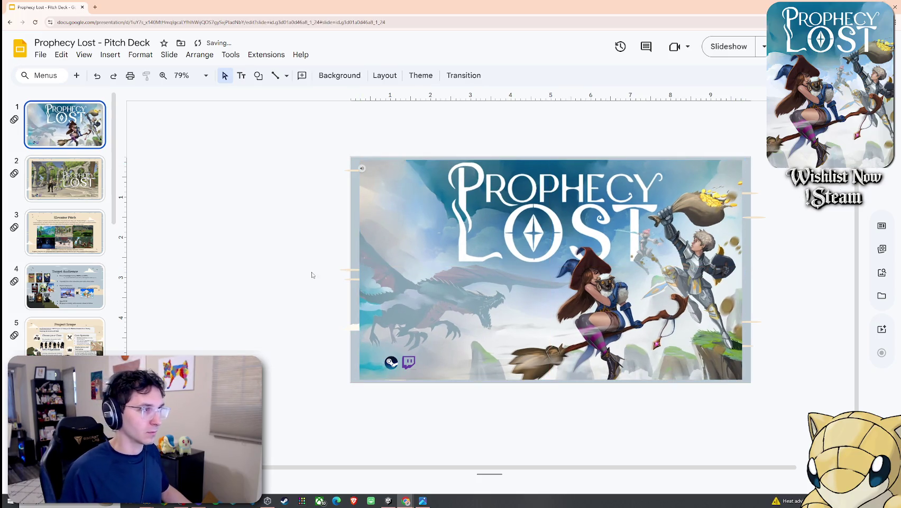
pyautogui.click(84, 55)
pyautogui.click(117, 101)
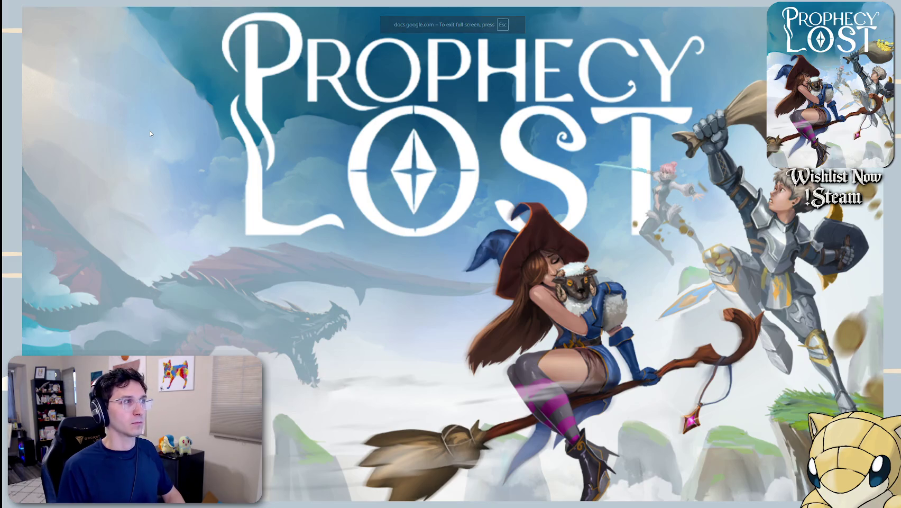
pyautogui.press('Escape')
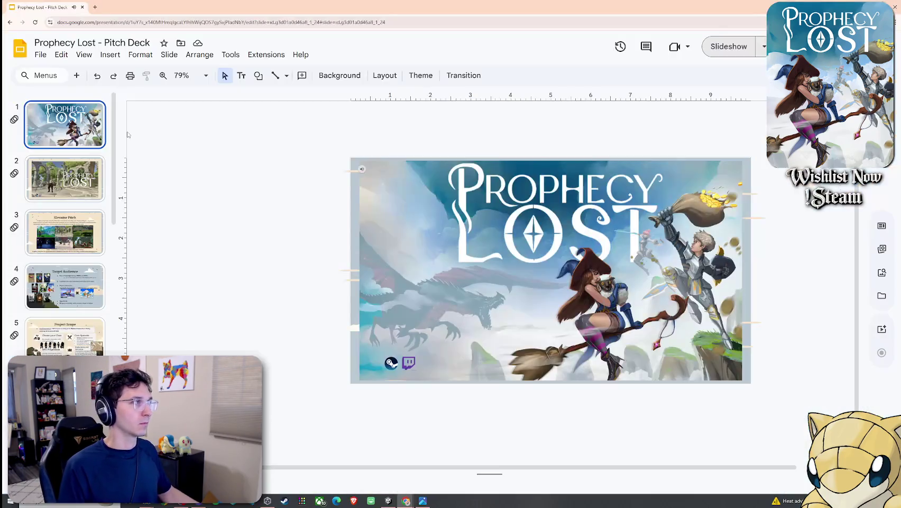
# Draw a rectangle over the opening slide and fit it to the slide's edges
pyautogui.click(109, 56)
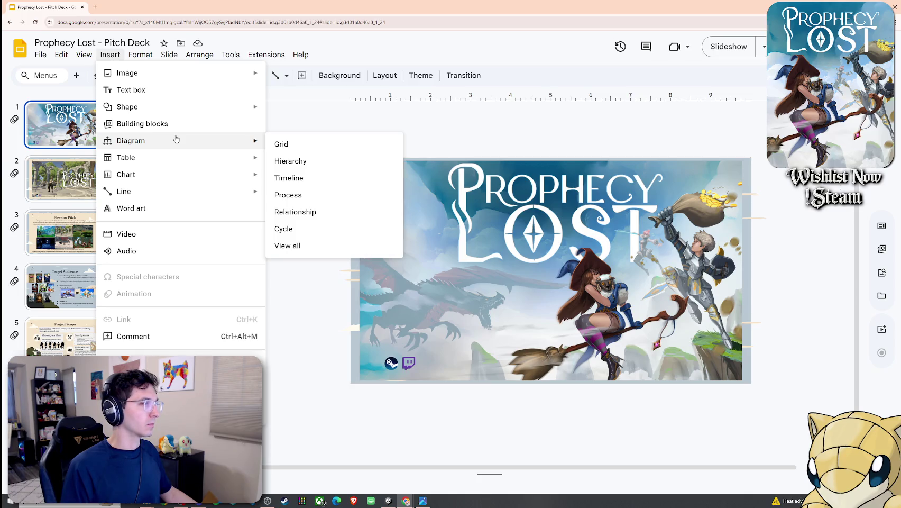
pyautogui.moveTo(127, 106)
pyautogui.click(424, 115)
pyautogui.moveTo(336, 142); pyautogui.dragTo(766, 395)
pyautogui.moveTo(427, 184)
pyautogui.mouseDown()
pyautogui.moveTo(446, 214)
pyautogui.moveTo(439, 197)
pyautogui.mouseUp()
pyautogui.moveTo(780, 411); pyautogui.dragTo(751, 370)
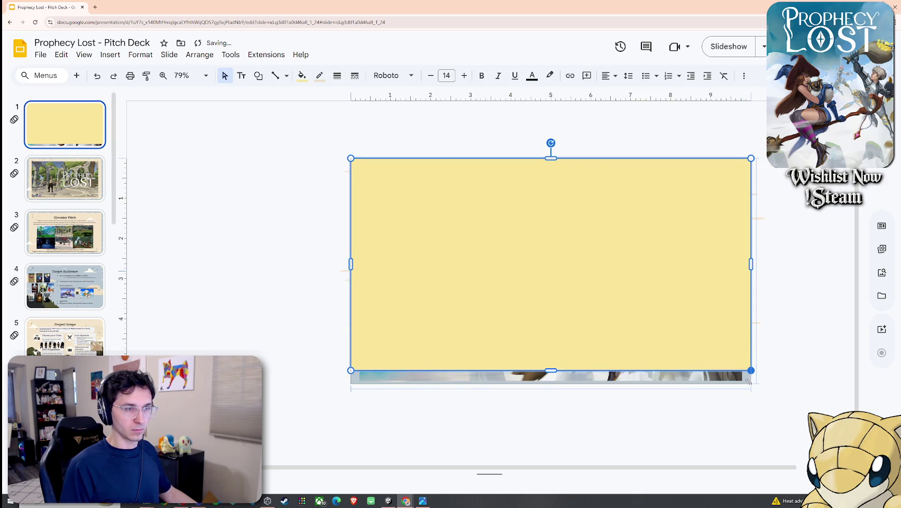
# Send the rectangle behind the title key art and give it a dark fill
pyautogui.rightClick(644, 293)
pyautogui.moveTo(725, 319)
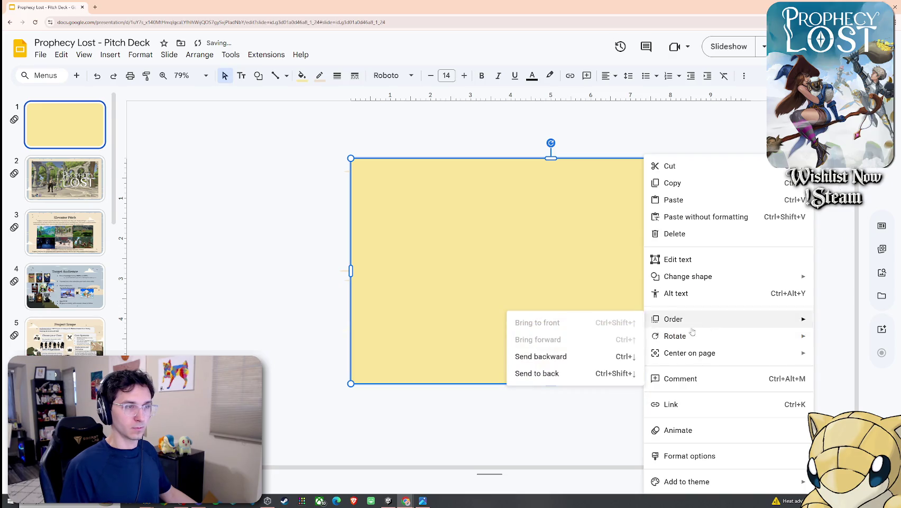
pyautogui.click(571, 373)
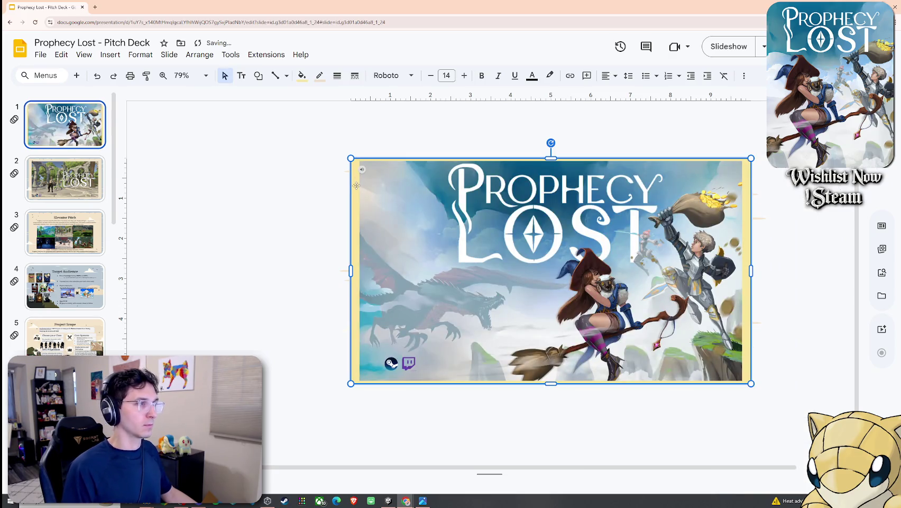
pyautogui.click(306, 78)
pyautogui.click(310, 129)
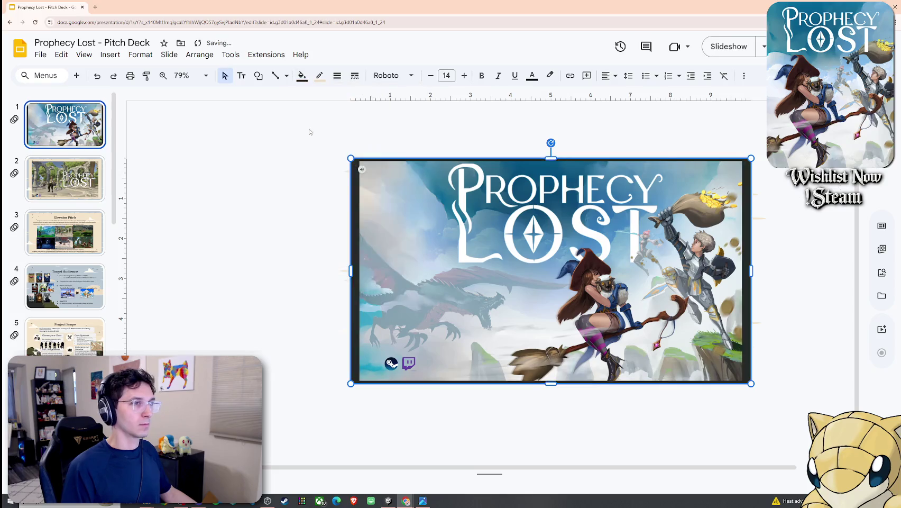
# Adjust the key art slightly and move the Steam and Twitch icons into the bottom-left corner
pyautogui.click(304, 156)
pyautogui.click(459, 236)
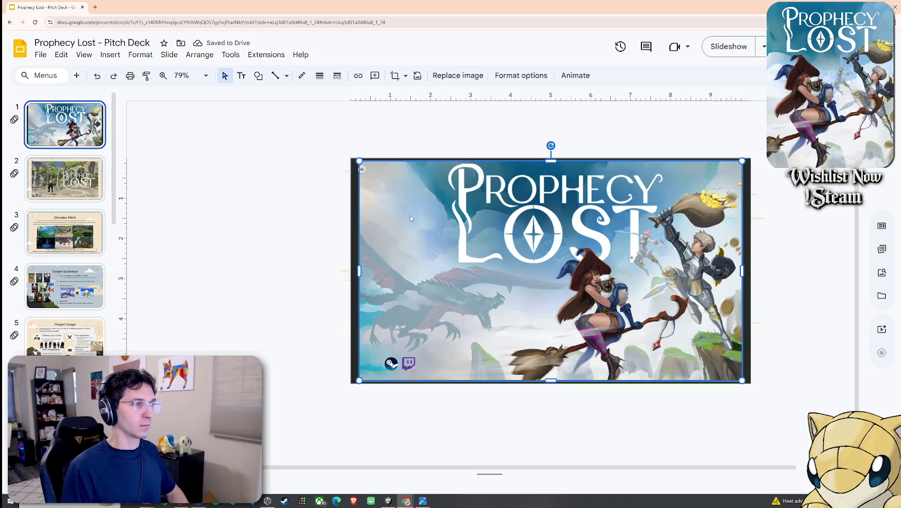
pyautogui.moveTo(416, 219); pyautogui.dragTo(416, 219)
pyautogui.click(304, 216)
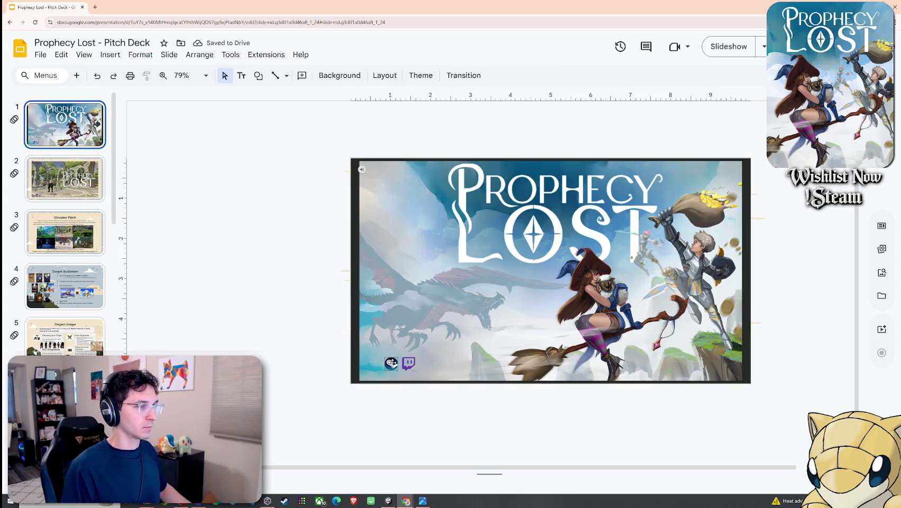
pyautogui.click(410, 367)
pyautogui.moveTo(401, 373); pyautogui.dragTo(394, 375)
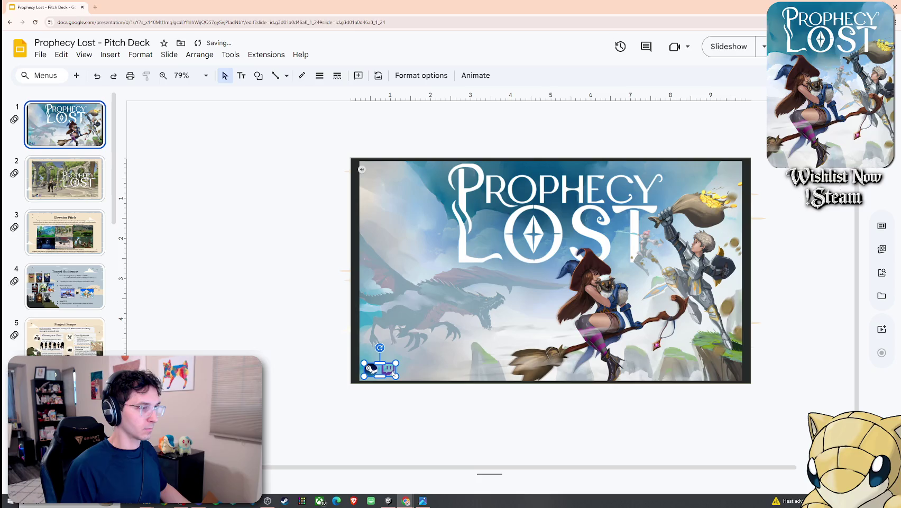
pyautogui.click(307, 336)
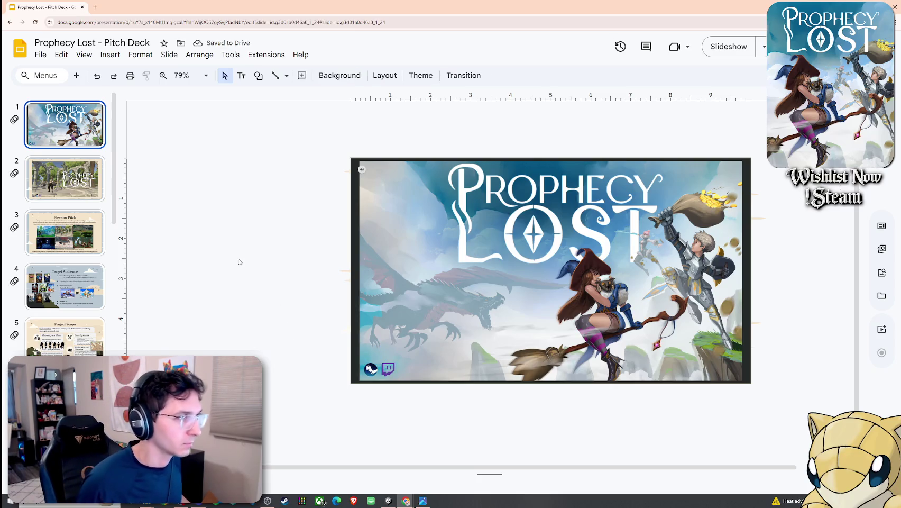
pyautogui.click(84, 55)
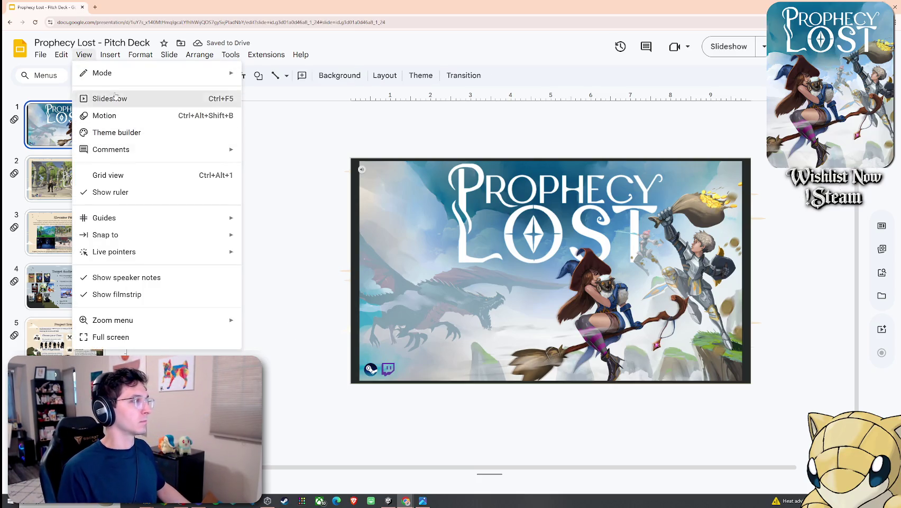
# After a slideshow preview, nudge the title key art up and left toward the top-left corner
pyautogui.click(103, 99)
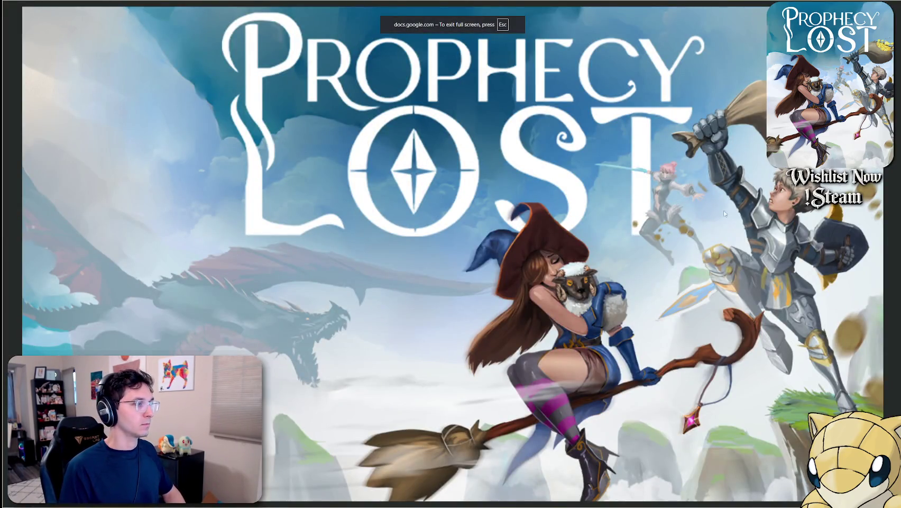
pyautogui.press('Escape')
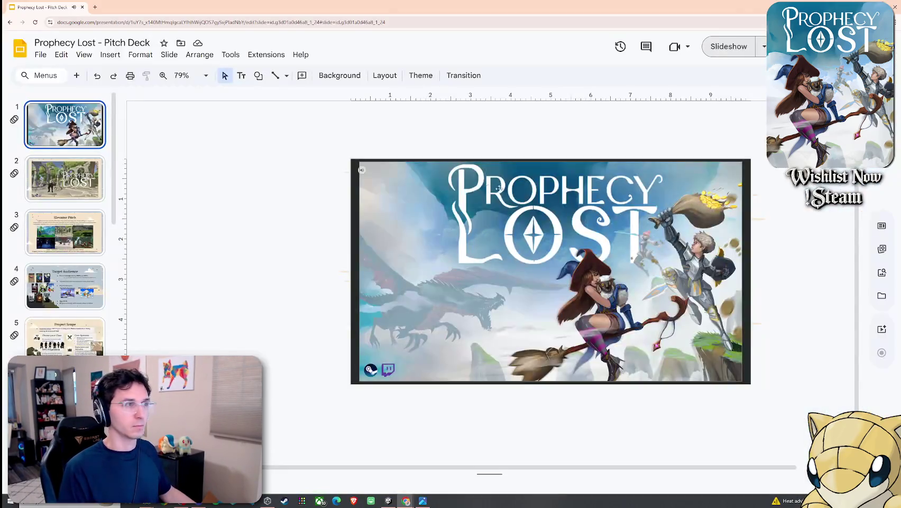
pyautogui.click(357, 170)
pyautogui.press('Up')
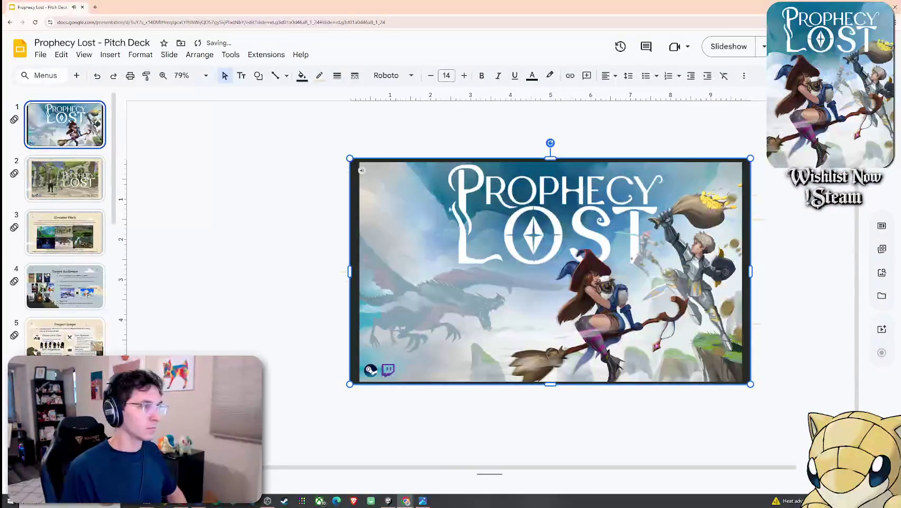
pyautogui.scroll(10, 380, 191)
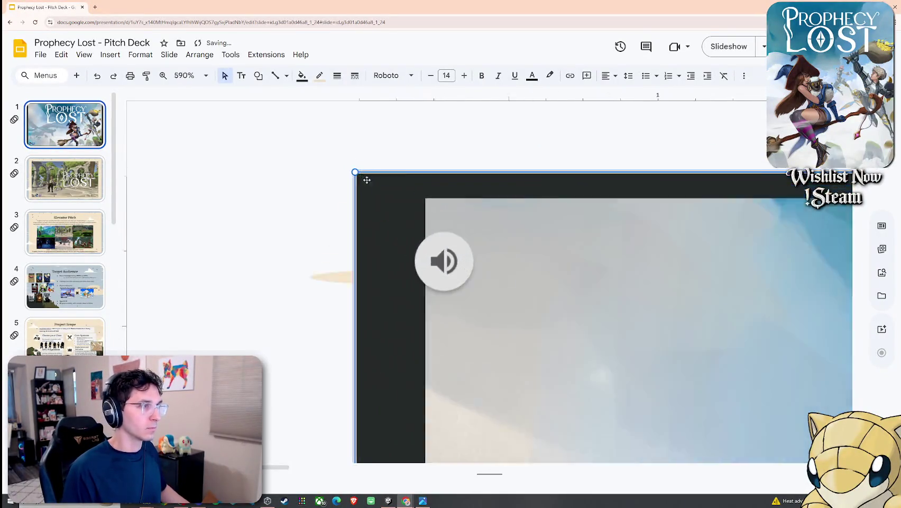
pyautogui.moveTo(379, 191); pyautogui.dragTo(376, 187)
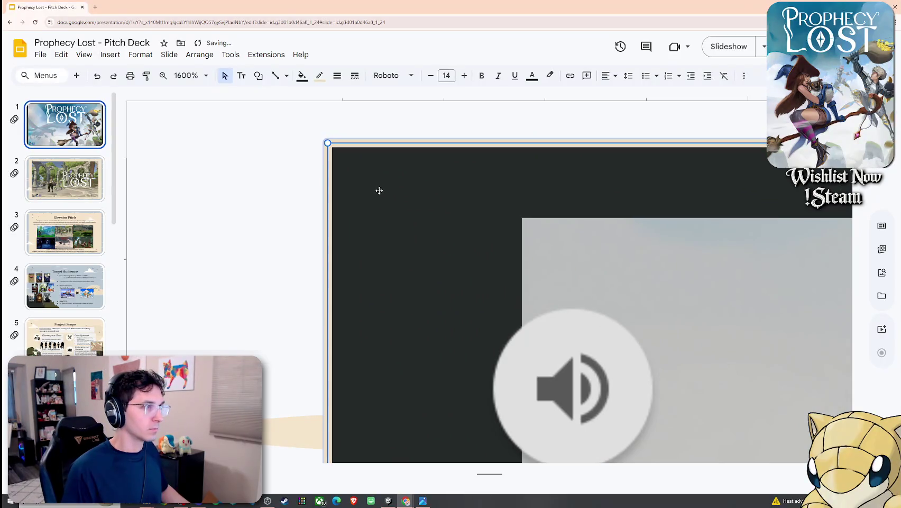
# Reselect the key art, review its fill and border colour options, then deselect it
pyautogui.scroll(-2, 363, 191)
pyautogui.scroll(-1, 363, 190)
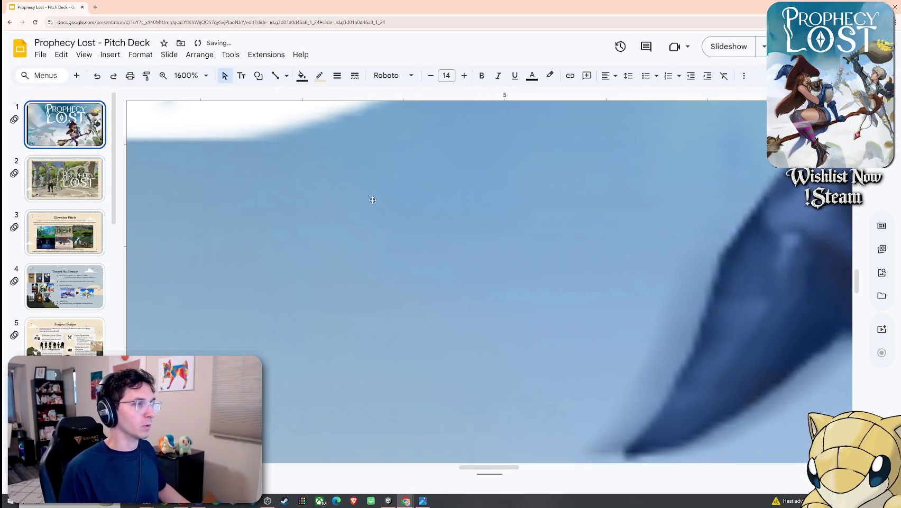
pyautogui.scroll(-4, 363, 191)
pyautogui.scroll(-3, 363, 190)
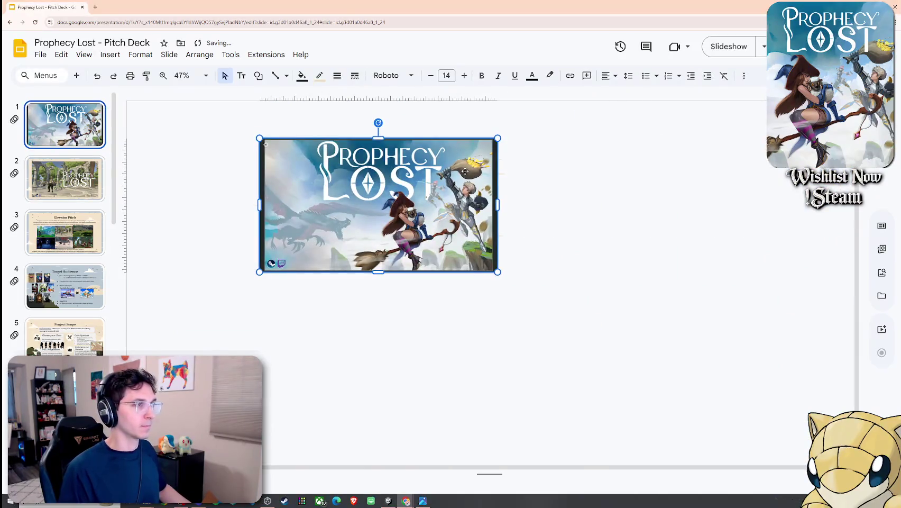
pyautogui.press('Tab')
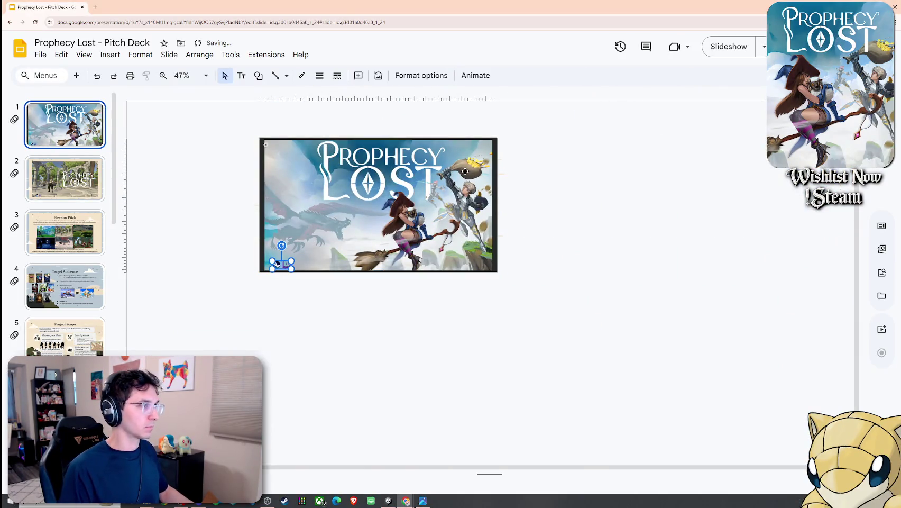
pyautogui.scroll(3, 433, 164)
pyautogui.click(405, 159)
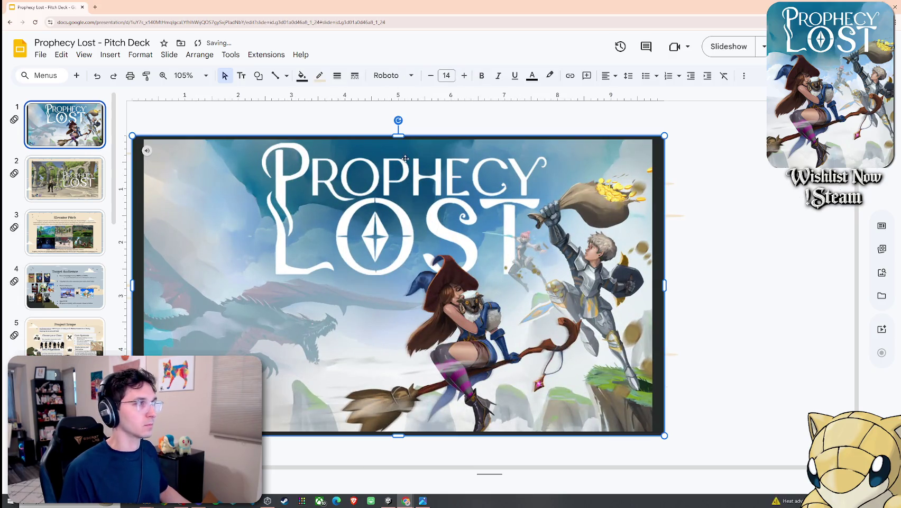
pyautogui.click(306, 78)
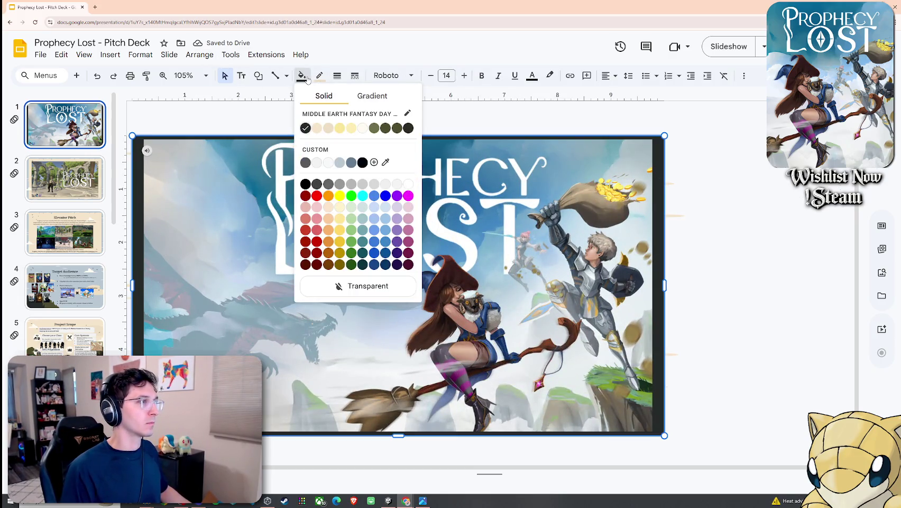
pyautogui.click(320, 75)
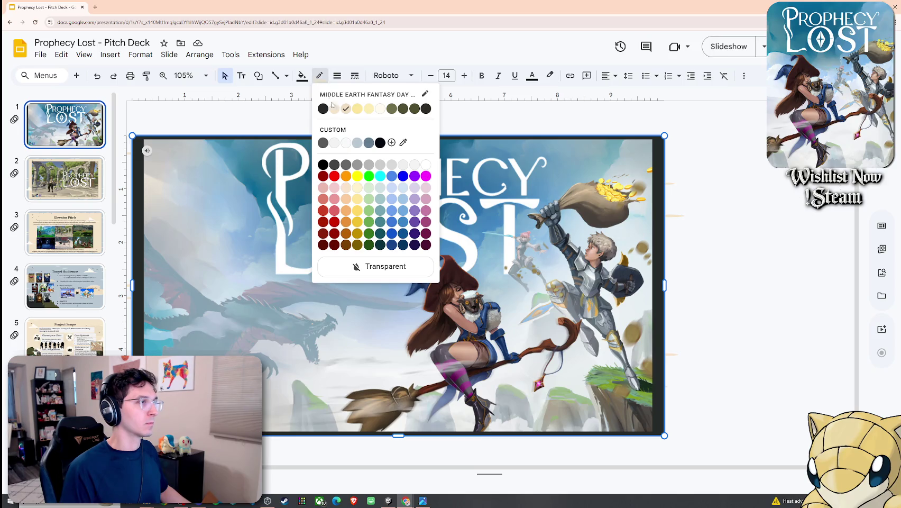
pyautogui.click(365, 269)
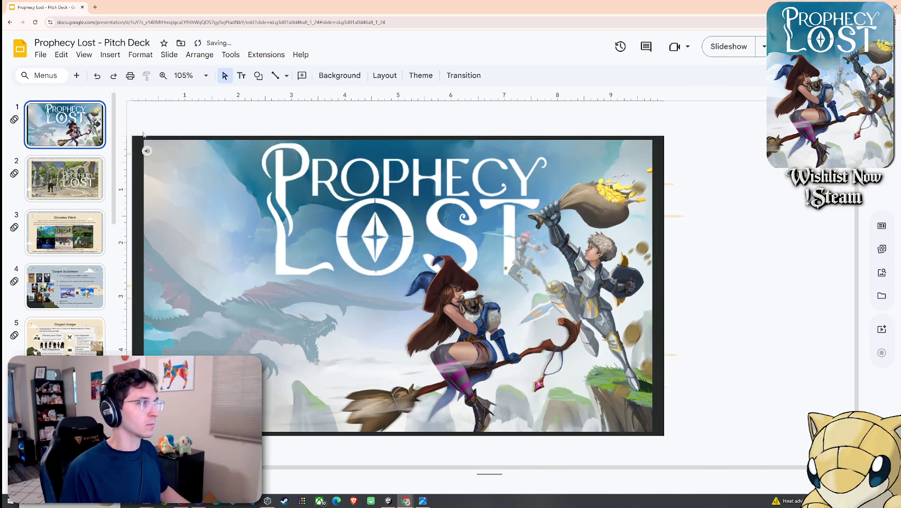
# Select the dark backdrop shape, undoing its accidental down-right shift
pyautogui.scroll(10, 144, 135)
pyautogui.scroll(5, 151, 139)
pyautogui.scroll(3, 167, 155)
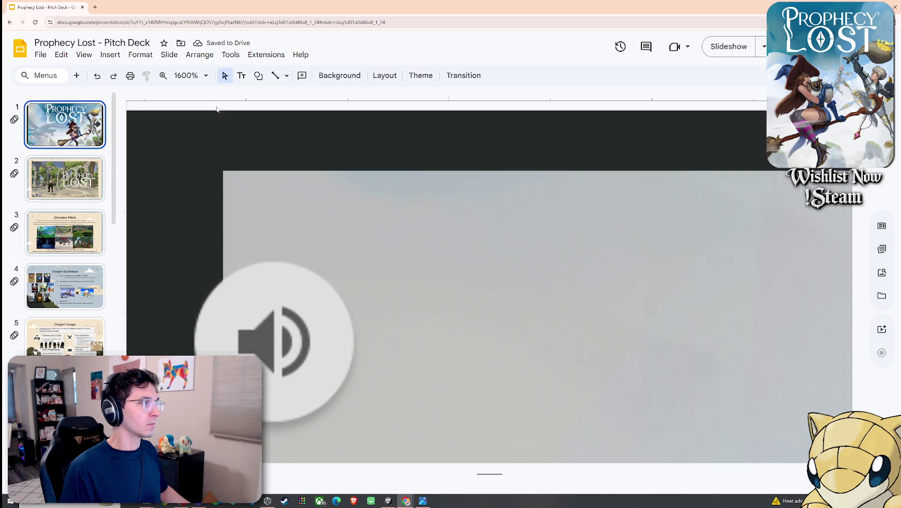
pyautogui.hscroll(-3, 224, 267)
pyautogui.click(242, 255)
pyautogui.moveTo(185, 191); pyautogui.dragTo(177, 196)
pyautogui.hotkey('ctrl', 'z')
pyautogui.rightClick(154, 183)
pyautogui.press('Escape')
pyautogui.rightClick(139, 161)
pyautogui.click(231, 129)
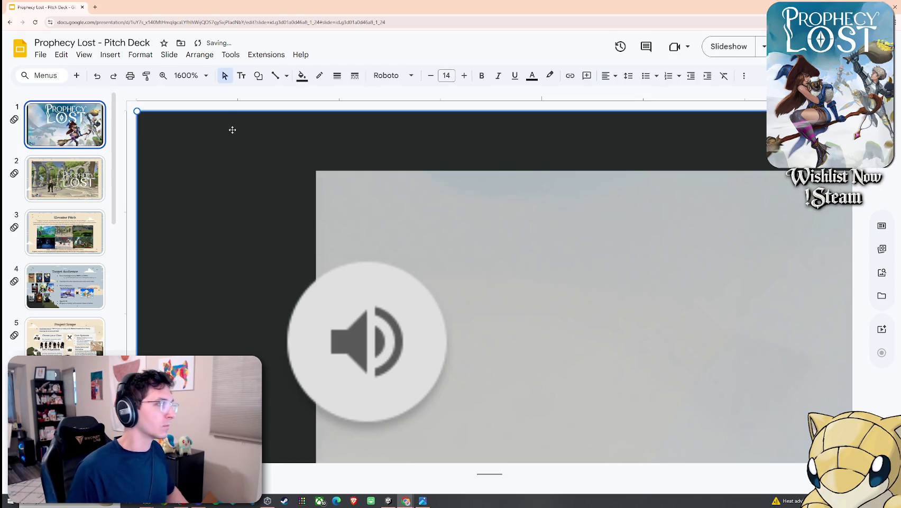
# Go to the View options to start another slideshow
pyautogui.scroll(-5, 244, 188)
pyautogui.scroll(-3, 244, 188)
pyautogui.scroll(-2, 244, 188)
pyautogui.click(84, 55)
pyautogui.press('Escape')
pyautogui.click(84, 56)
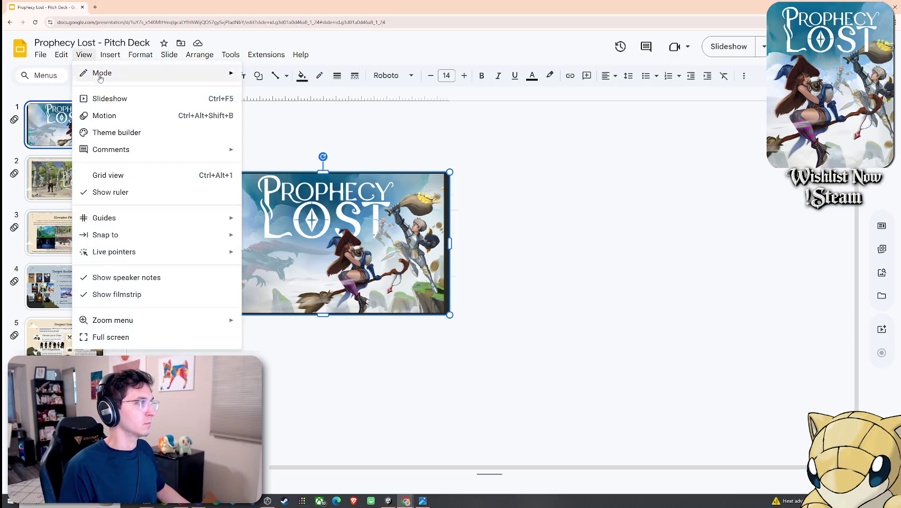
pyautogui.click(112, 96)
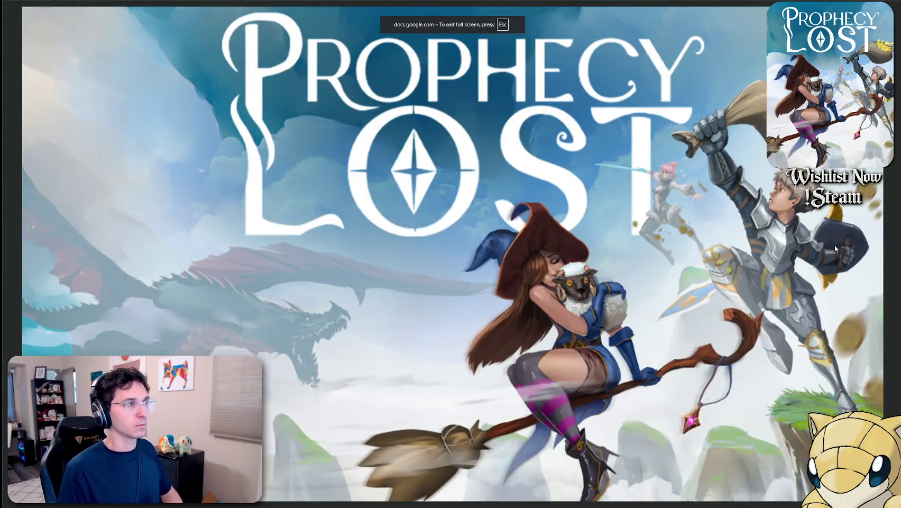
pyautogui.press('Right')
pyautogui.press('Left')
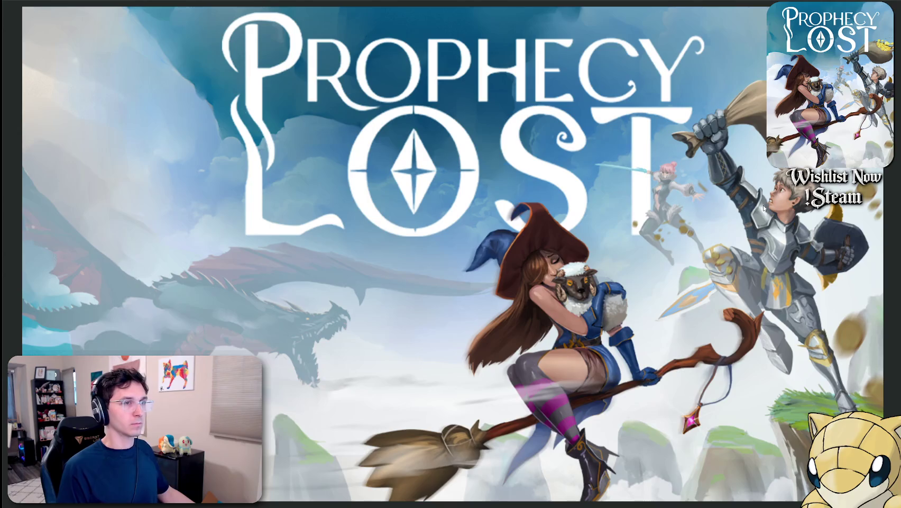
pyautogui.press('Escape')
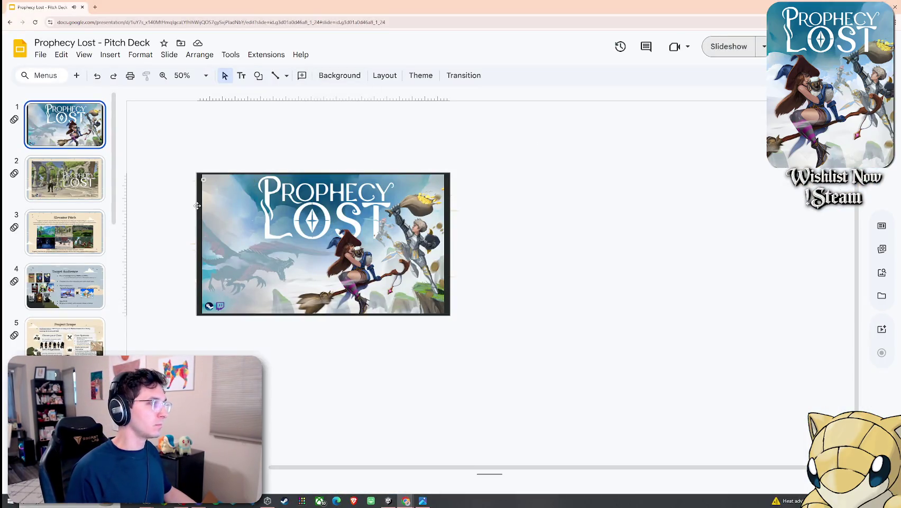
pyautogui.click(197, 205)
# Fill the selected title-slide shape with black
pyautogui.click(301, 76)
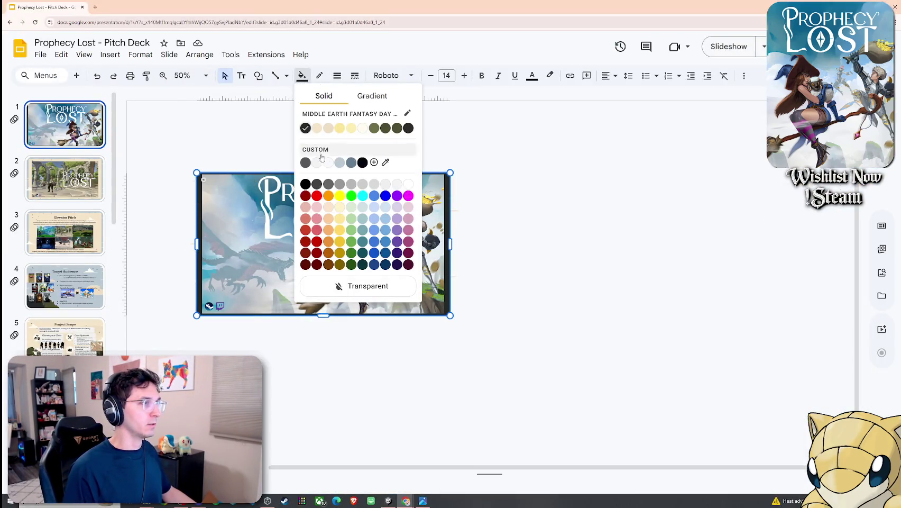
pyautogui.click(305, 183)
pyautogui.press('Escape')
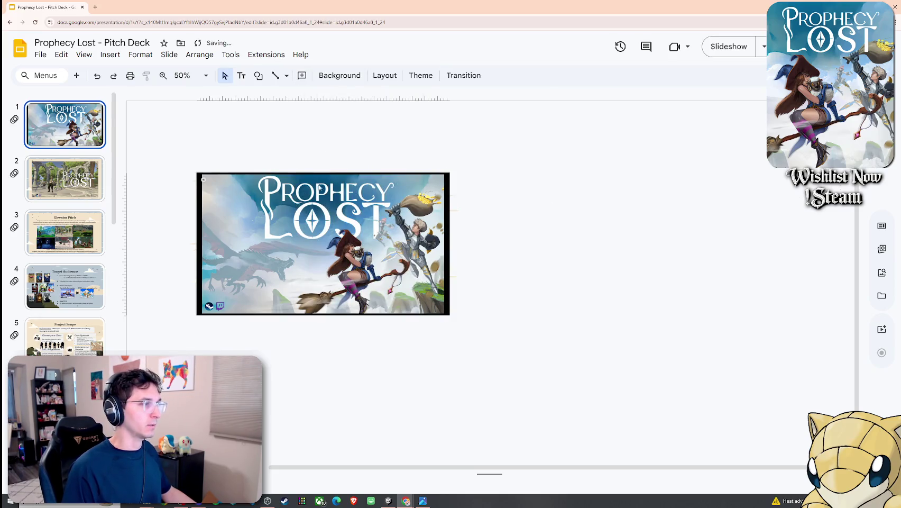
pyautogui.hotkey('ctrl', 'a')
pyautogui.press('Escape')
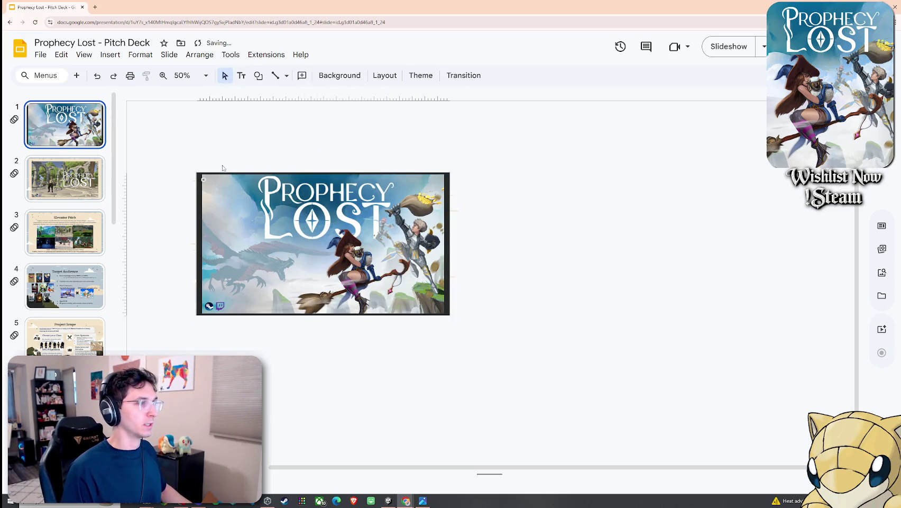
pyautogui.click(198, 202)
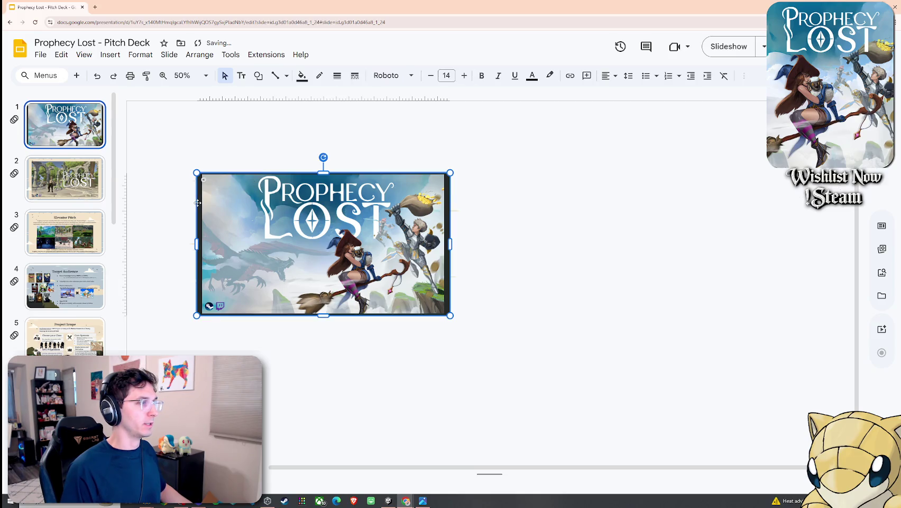
pyautogui.click(300, 76)
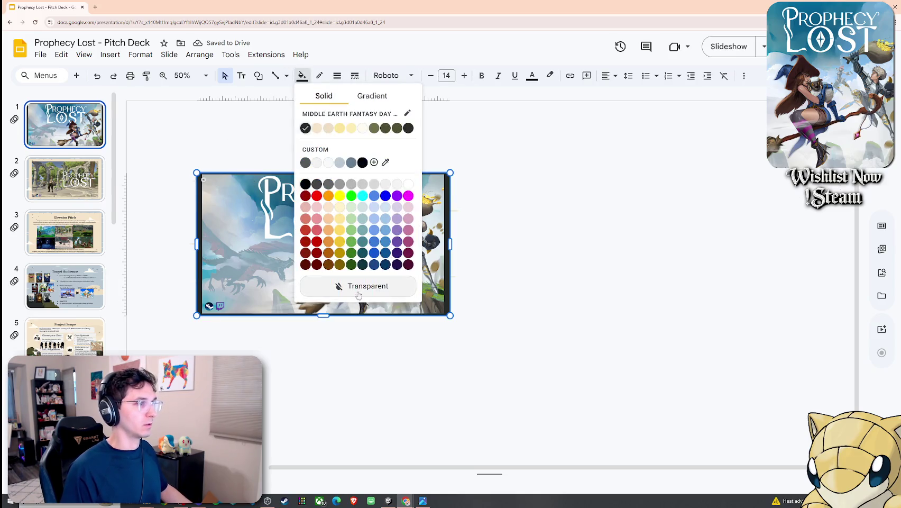
pyautogui.click(363, 163)
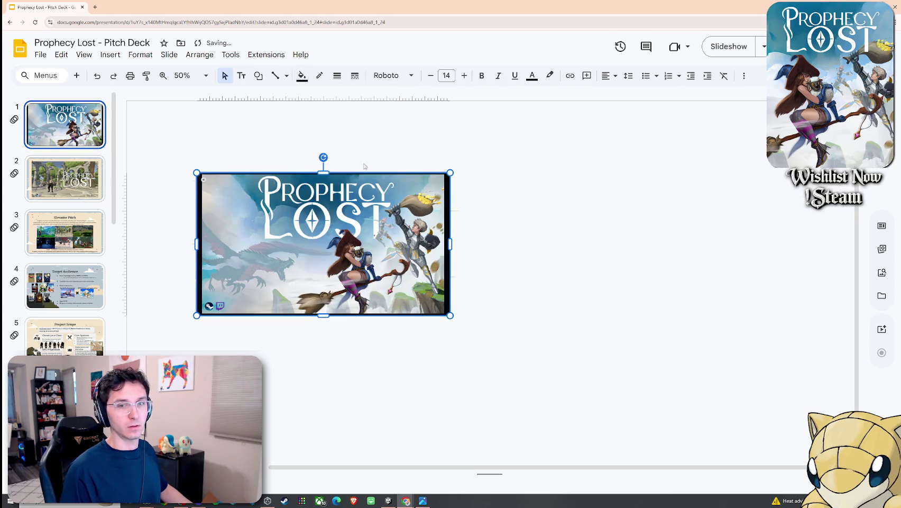
pyautogui.click(420, 150)
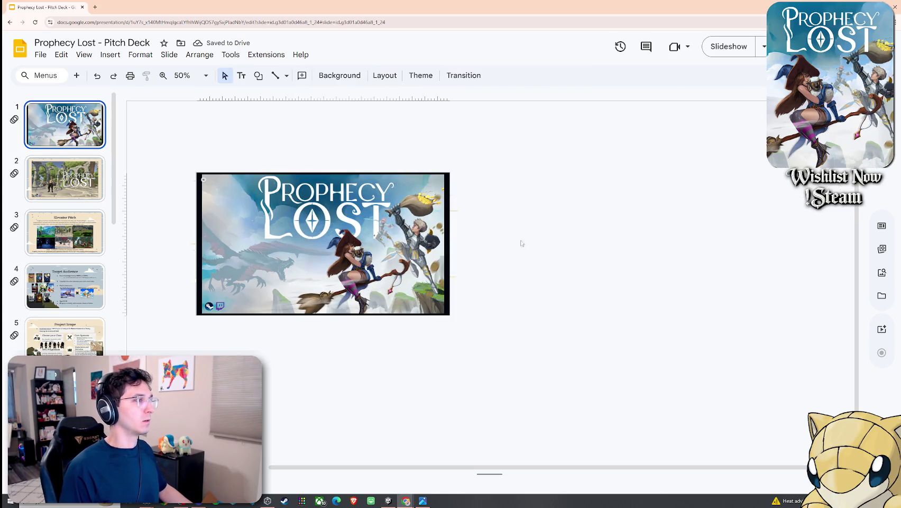
# Flip through slides 2 and 3 and delete an element on slide 2
pyautogui.click(65, 179)
pyautogui.click(65, 124)
pyautogui.press('Down')
pyautogui.press('Up')
pyautogui.press('Down')
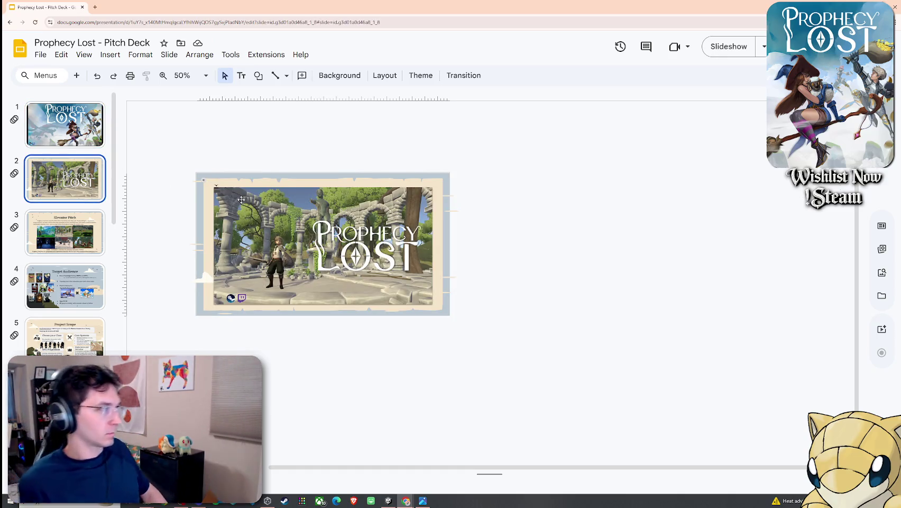
pyautogui.press('Down')
pyautogui.press('Up')
pyautogui.press('Up')
pyautogui.press('Down')
pyautogui.press('Down')
pyautogui.press('Up')
pyautogui.click(206, 181)
pyautogui.press('Delete')
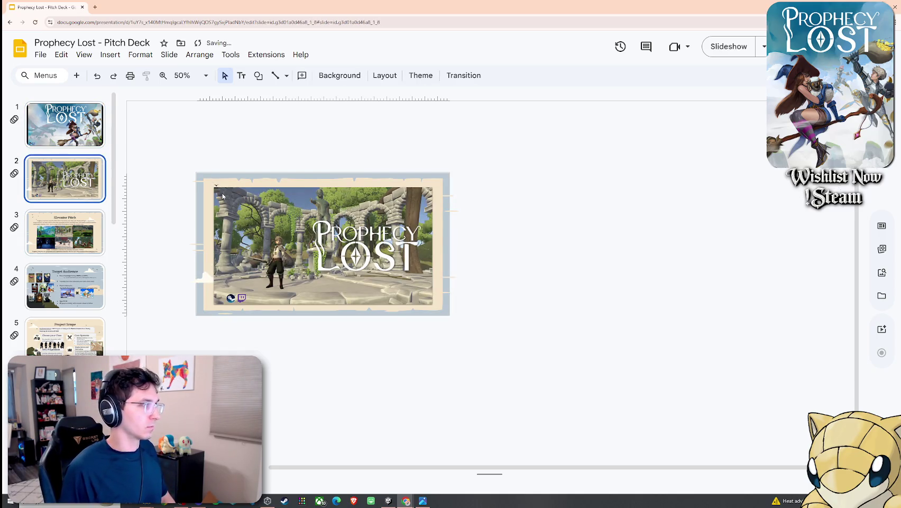
# Delete the old cover image from the title slide
pyautogui.click(81, 138)
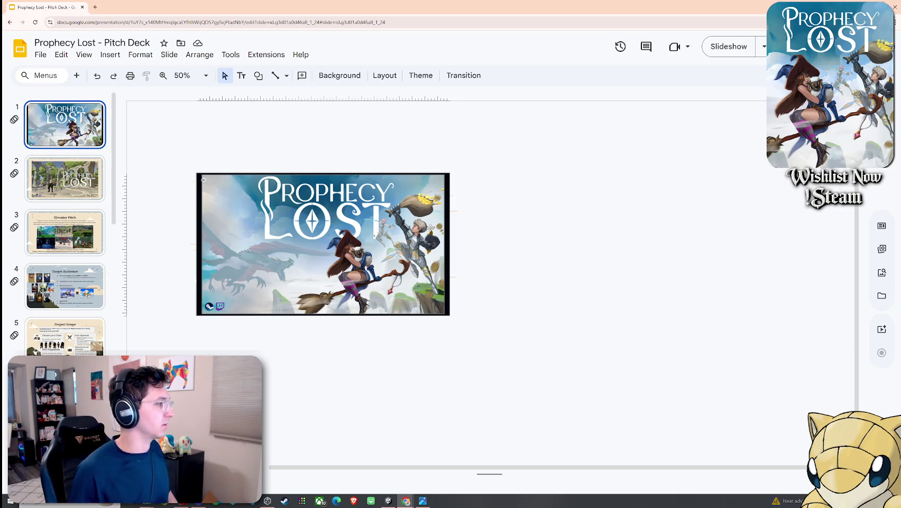
pyautogui.click(416, 257)
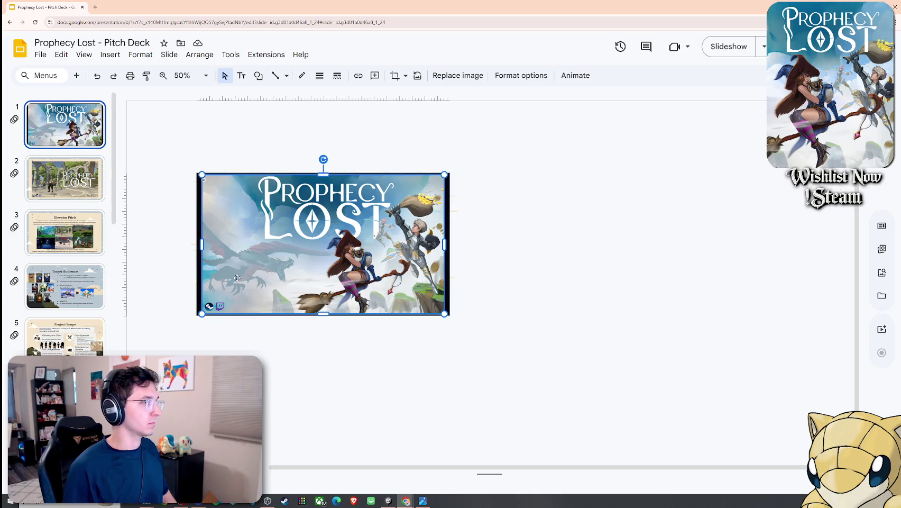
pyautogui.press('Delete')
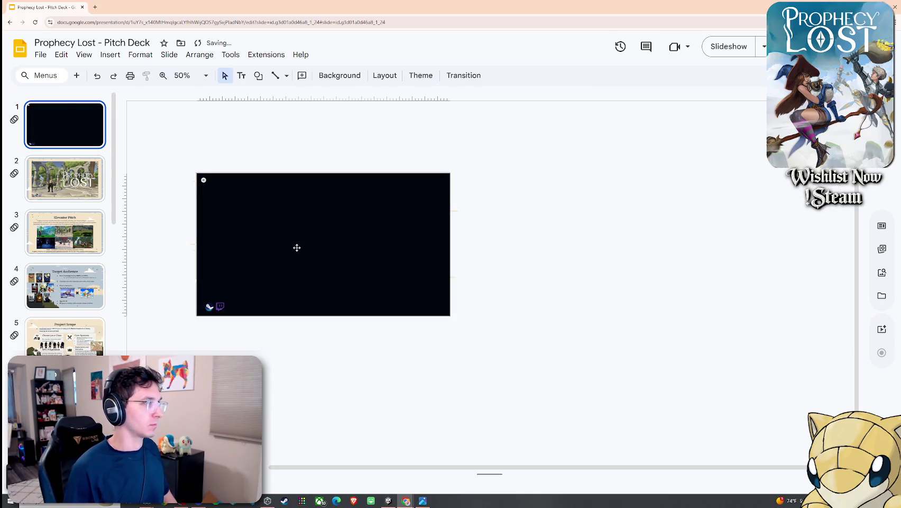
# Paste the witch key art and enlarge it to line up with the slide edges
pyautogui.hotkey('ctrl', 'v')
pyautogui.moveTo(296, 248)
pyautogui.mouseDown()
pyautogui.moveTo(387, 251)
pyautogui.moveTo(221, 228)
pyautogui.mouseUp()
pyautogui.moveTo(339, 294)
pyautogui.mouseDown()
pyautogui.moveTo(386, 331)
pyautogui.moveTo(451, 406)
pyautogui.mouseUp()
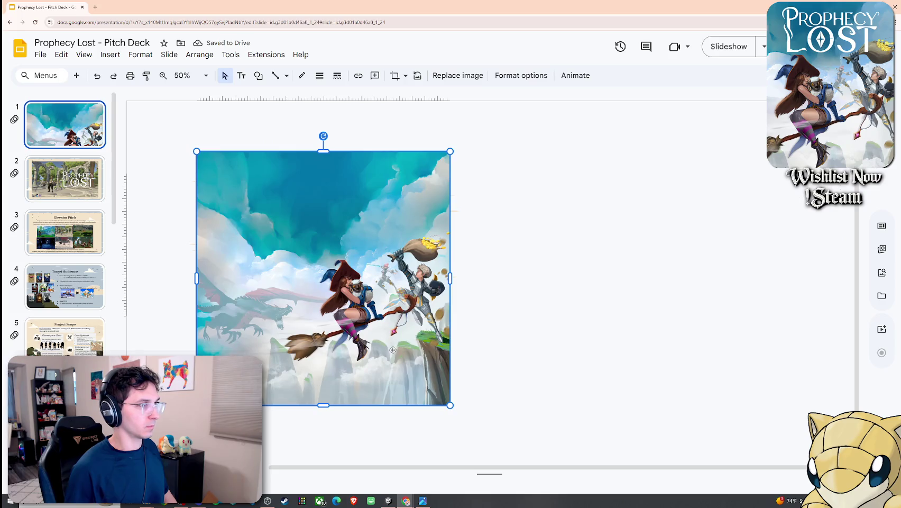
pyautogui.moveTo(393, 350); pyautogui.dragTo(393, 342)
pyautogui.moveTo(375, 300); pyautogui.dragTo(361, 277)
# Crop sky off the key art's top and trim its bottom to match the slide height
pyautogui.rightClick(361, 276)
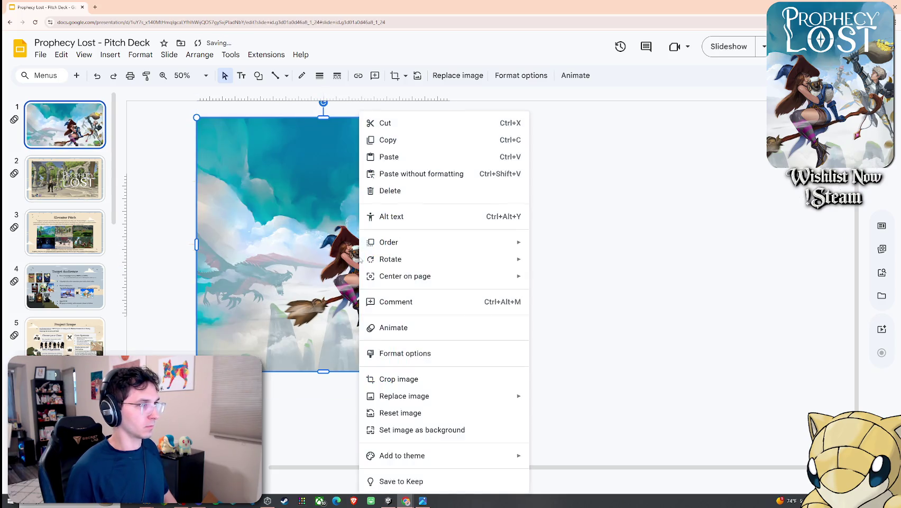
pyautogui.click(411, 379)
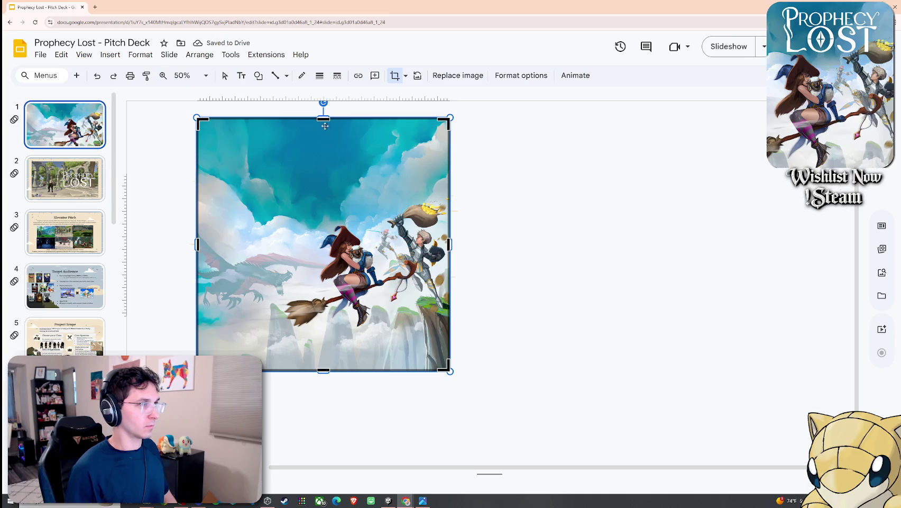
pyautogui.moveTo(324, 117)
pyautogui.mouseDown()
pyautogui.moveTo(326, 234)
pyautogui.moveTo(327, 173)
pyautogui.mouseUp()
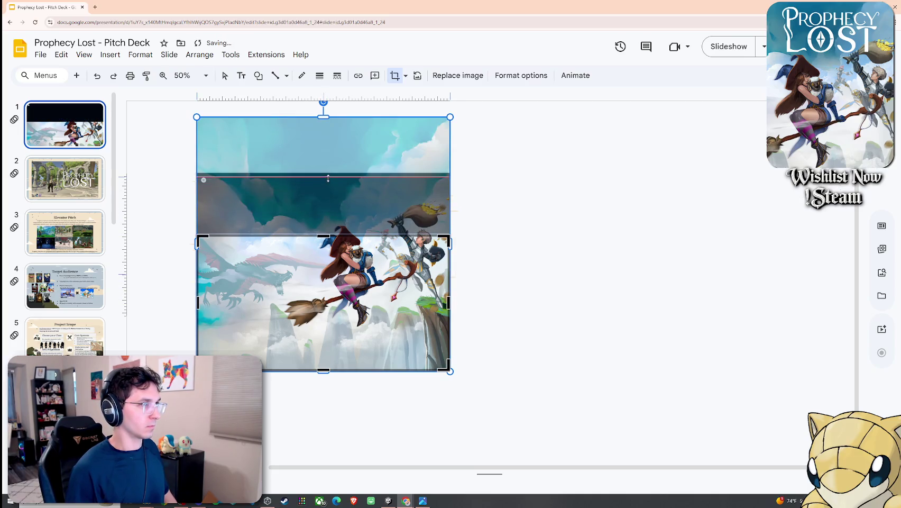
pyautogui.press('Return')
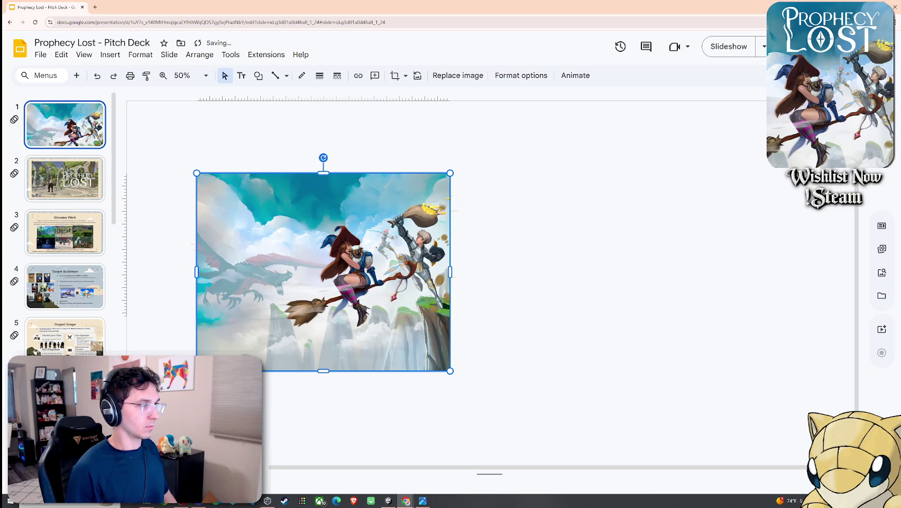
pyautogui.rightClick(386, 201)
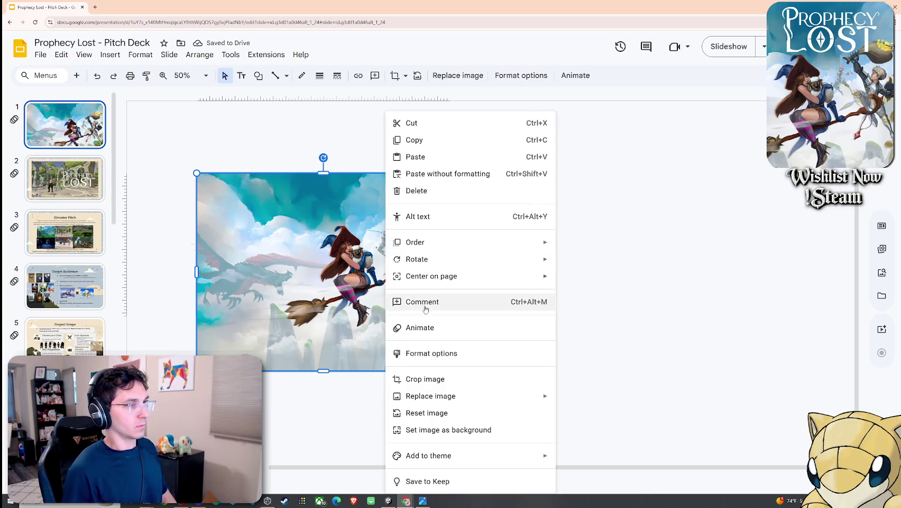
pyautogui.rightClick(342, 301)
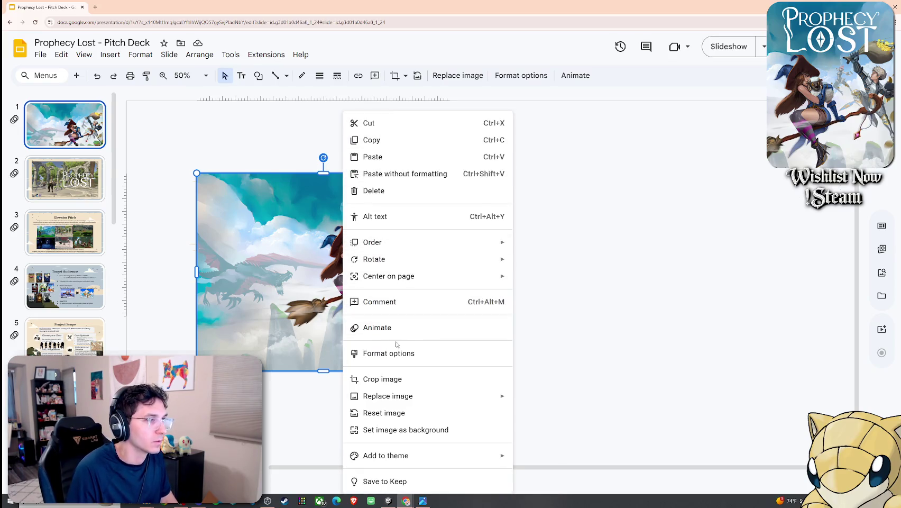
pyautogui.moveTo(373, 241)
pyautogui.click(383, 378)
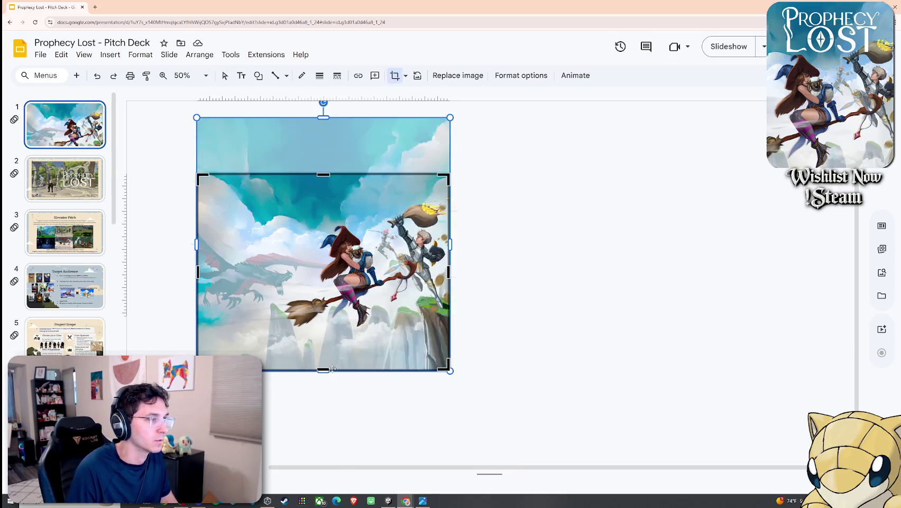
pyautogui.moveTo(324, 368)
pyautogui.mouseDown()
pyautogui.moveTo(339, 299)
pyautogui.moveTo(325, 316)
pyautogui.mouseUp()
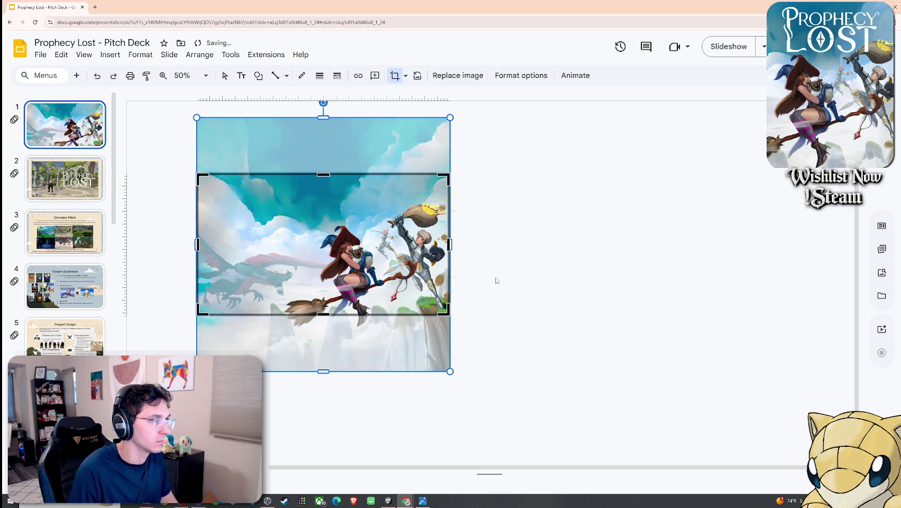
pyautogui.press('Return')
# Send the key art to back and delete the black shape covering it
pyautogui.rightClick(286, 238)
pyautogui.moveTo(314, 242)
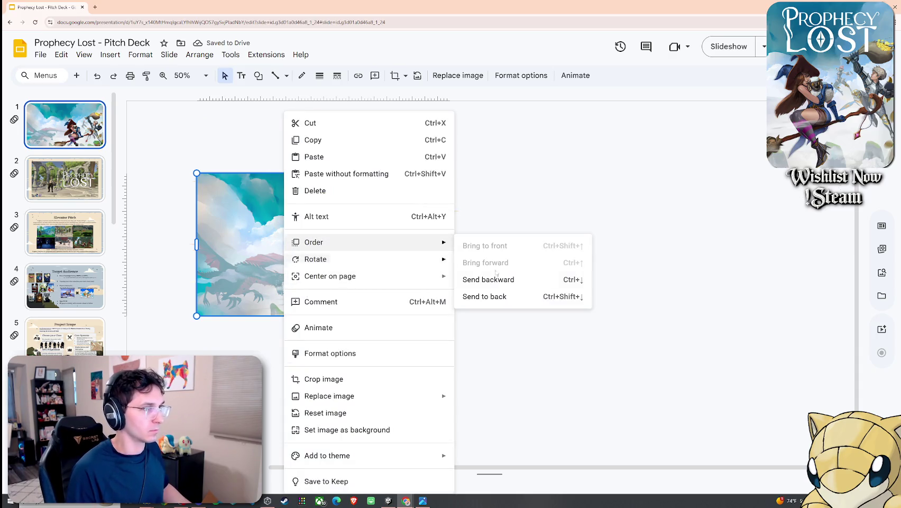
pyautogui.click(485, 297)
pyautogui.click(272, 244)
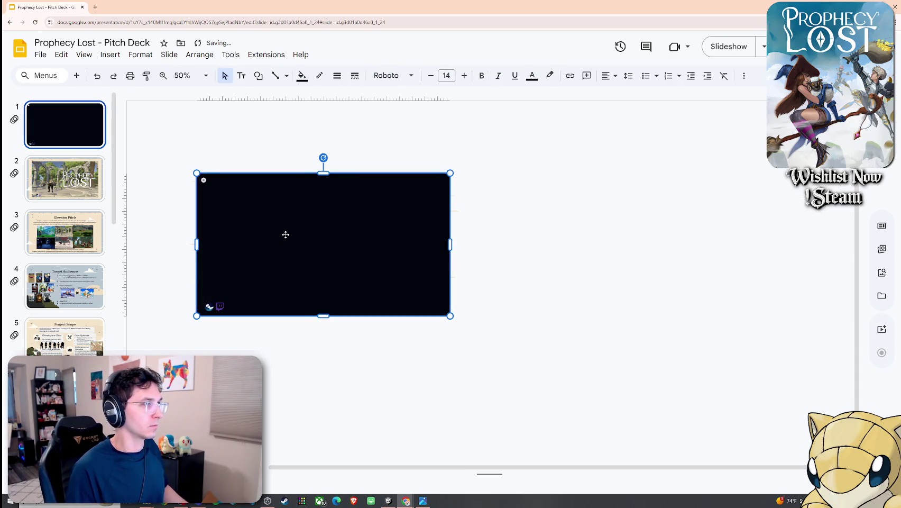
pyautogui.press('Delete')
pyautogui.scroll(2, 244, 221)
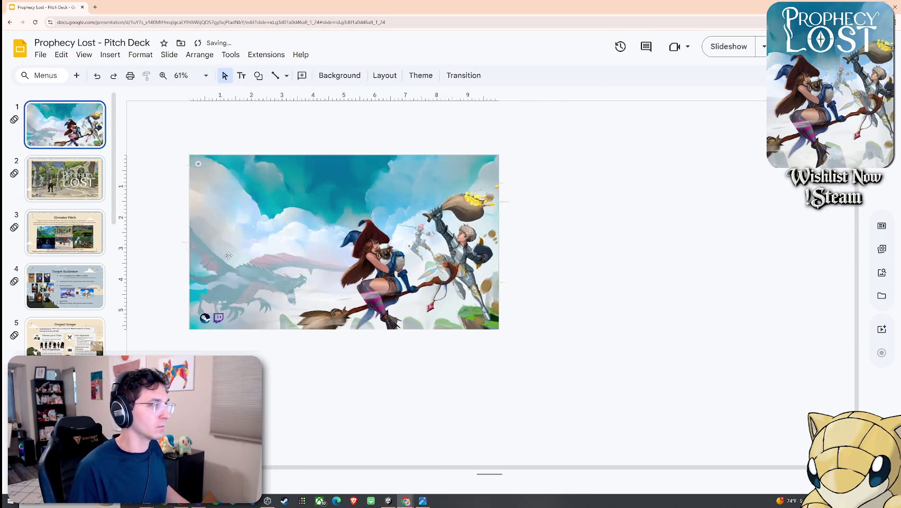
pyautogui.scroll(2, 243, 221)
pyautogui.click(64, 178)
# Copy the Prophecy Lost logo from slide 2 onto the title slide, enlarged and centred at top
pyautogui.click(433, 238)
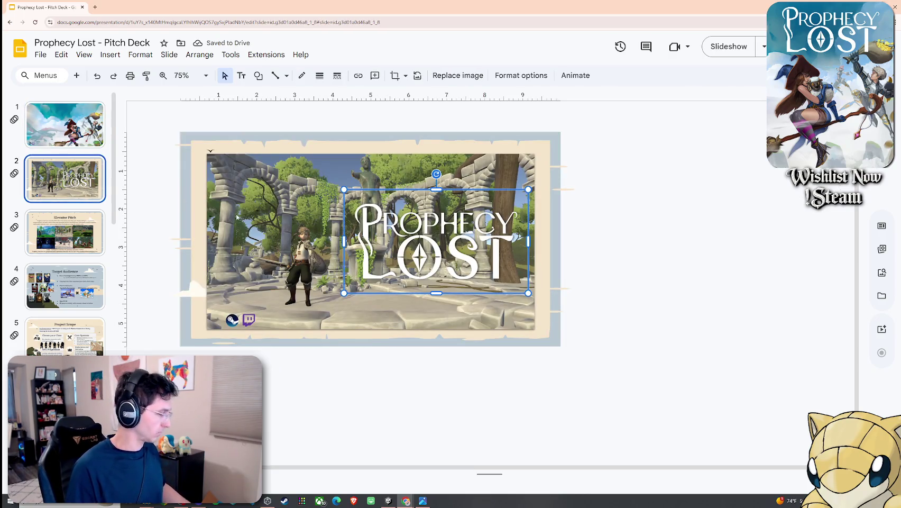
pyautogui.click(73, 147)
pyautogui.hotkey('ctrl', 'v')
pyautogui.moveTo(423, 238); pyautogui.dragTo(275, 186)
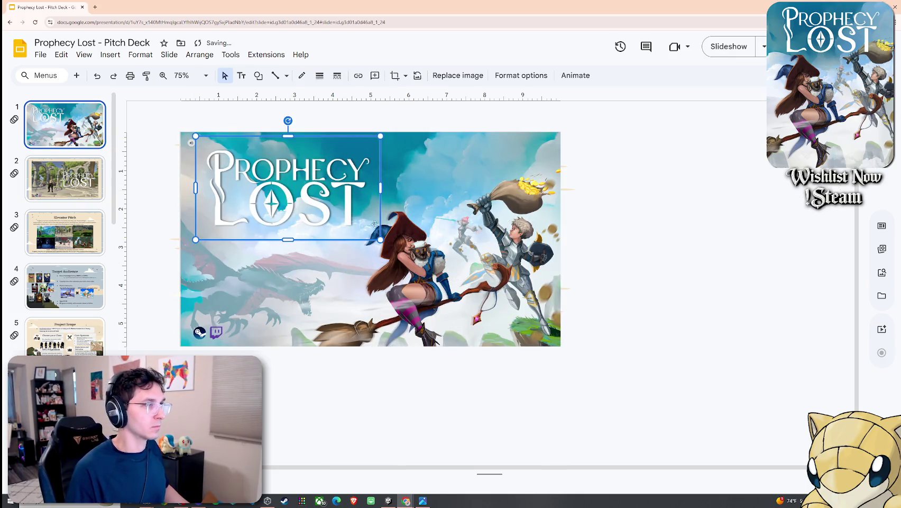
pyautogui.moveTo(380, 239)
pyautogui.mouseDown()
pyautogui.moveTo(463, 284)
pyautogui.moveTo(400, 237)
pyautogui.mouseUp()
pyautogui.click(476, 296)
pyautogui.click(634, 370)
pyautogui.moveTo(338, 195); pyautogui.dragTo(401, 199)
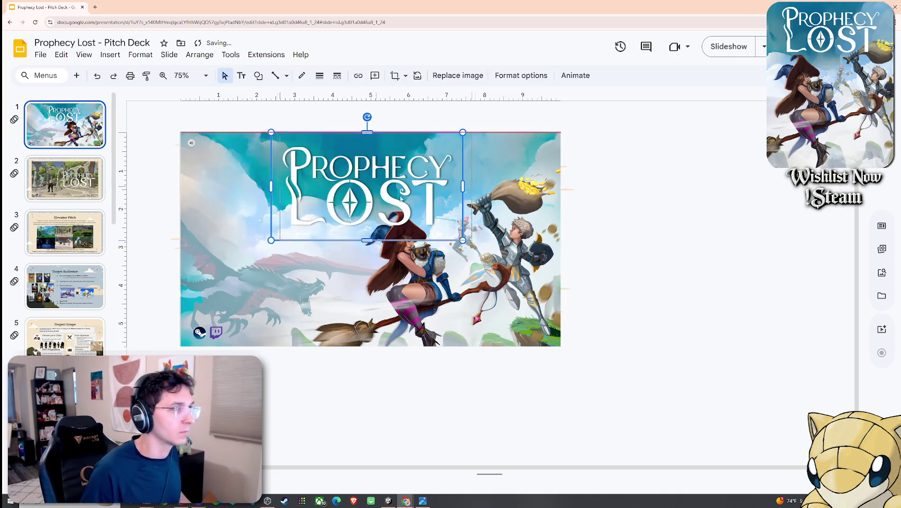
pyautogui.moveTo(463, 240)
pyautogui.mouseDown()
pyautogui.moveTo(501, 264)
pyautogui.moveTo(473, 251)
pyautogui.mouseUp()
pyautogui.moveTo(417, 230)
pyautogui.mouseDown()
pyautogui.moveTo(431, 229)
pyautogui.moveTo(411, 217)
pyautogui.mouseUp()
# Leave the logo uncropped and present the deck as a full-screen slideshow
pyautogui.rightClick(364, 185)
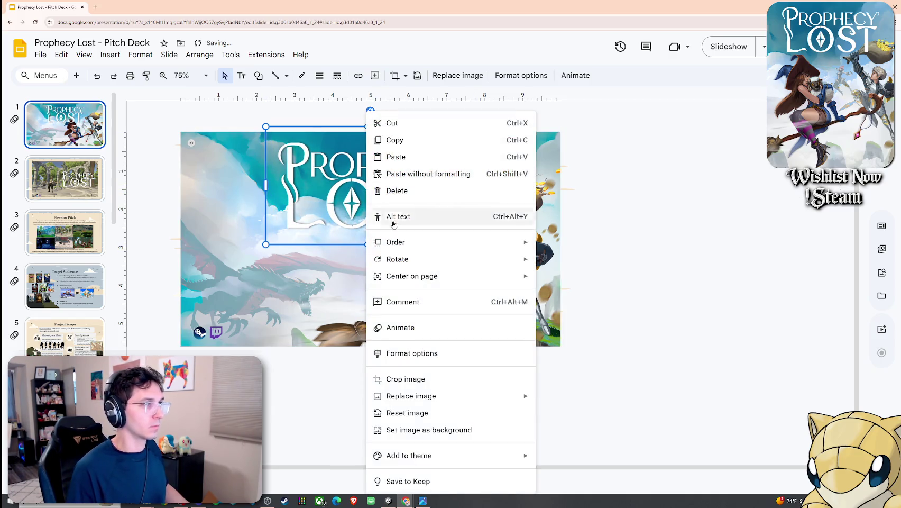
pyautogui.click(402, 379)
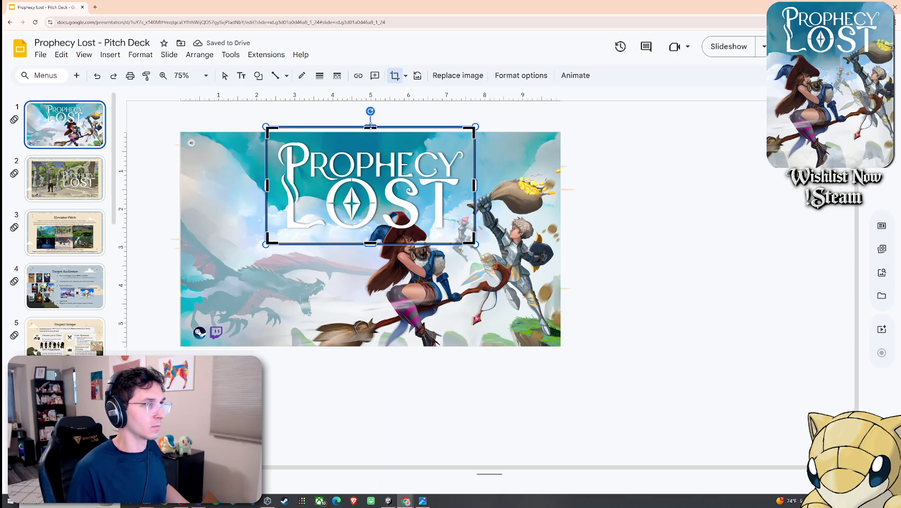
pyautogui.press('Escape')
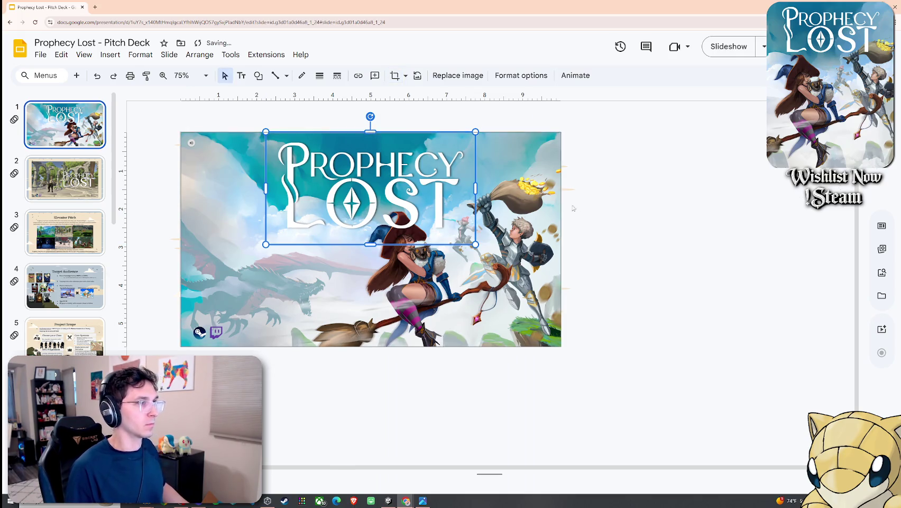
pyautogui.click(576, 211)
pyautogui.click(84, 55)
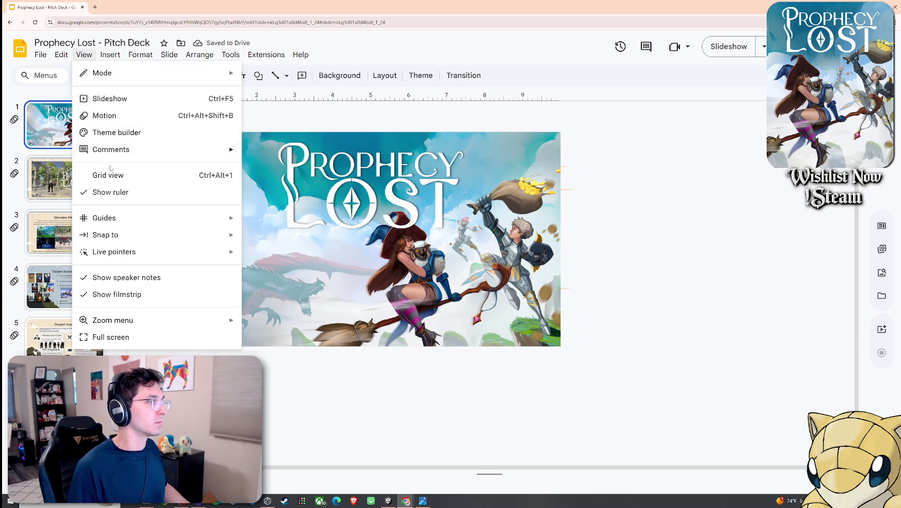
pyautogui.click(111, 99)
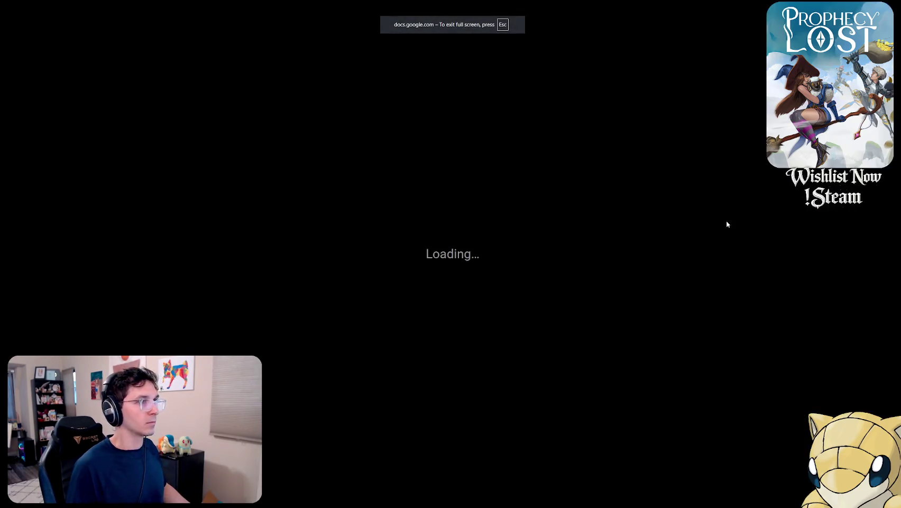
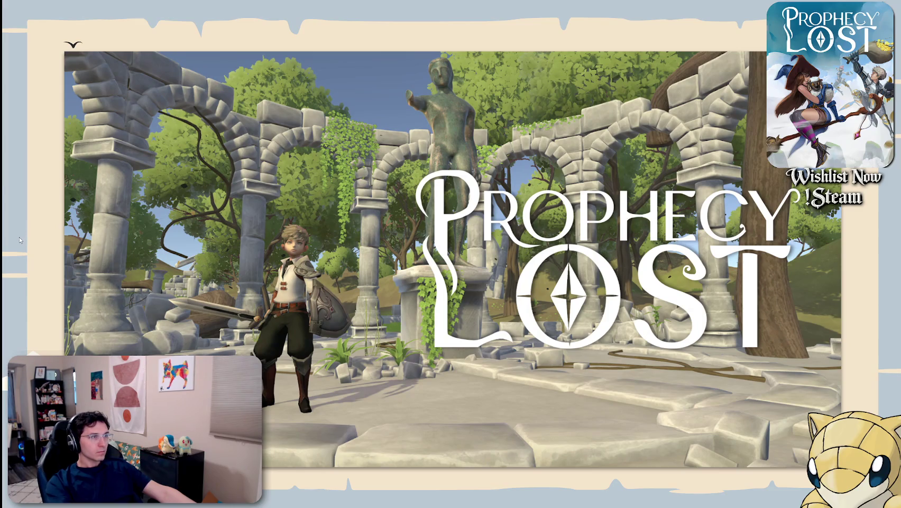
# Exit the slideshow and select the Steam and Twitch icon pair on the title slide
pyautogui.press('Escape')
pyautogui.click(64, 125)
pyautogui.click(216, 333)
pyautogui.keyDown('shift'); pyautogui.click(199, 333); pyautogui.keyUp('shift')
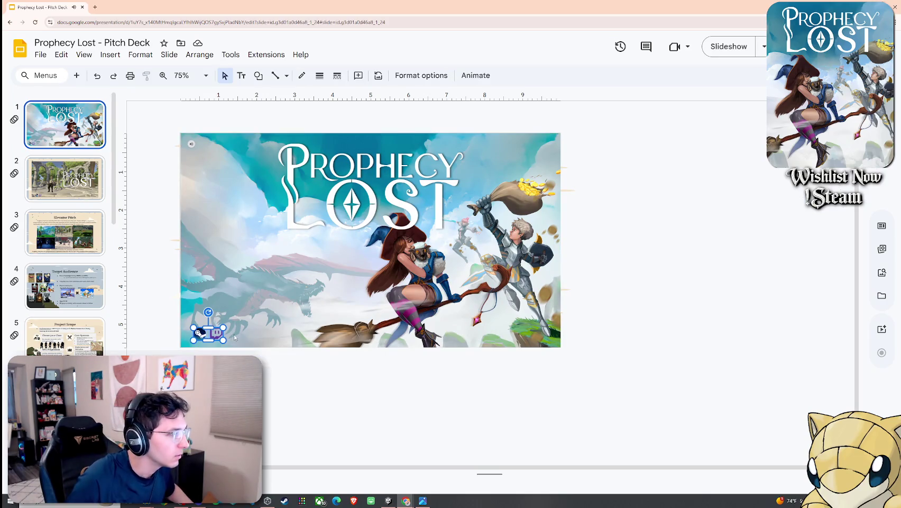
# On slide 2, enlarge the Steam and Twitch icons and move them to the scene's centre-right
pyautogui.click(65, 178)
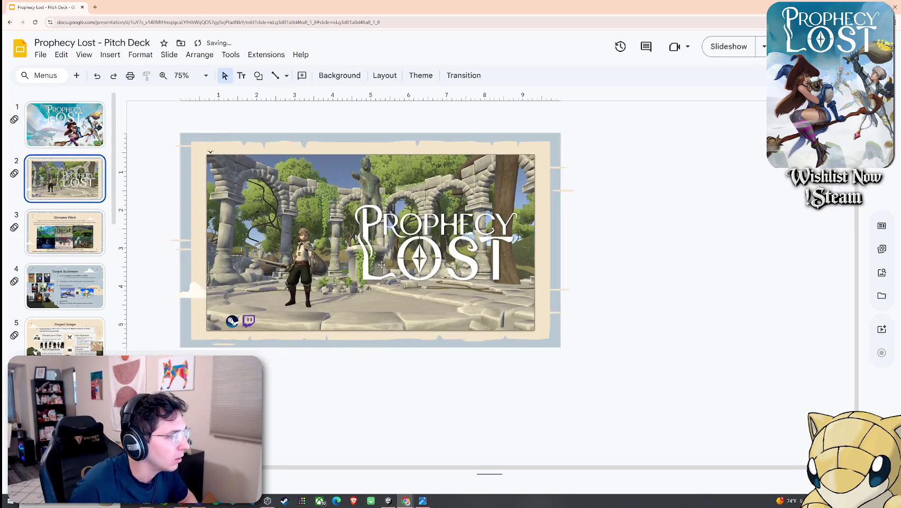
pyautogui.click(248, 324)
pyautogui.keyDown('shift'); pyautogui.click(230, 321); pyautogui.keyUp('shift')
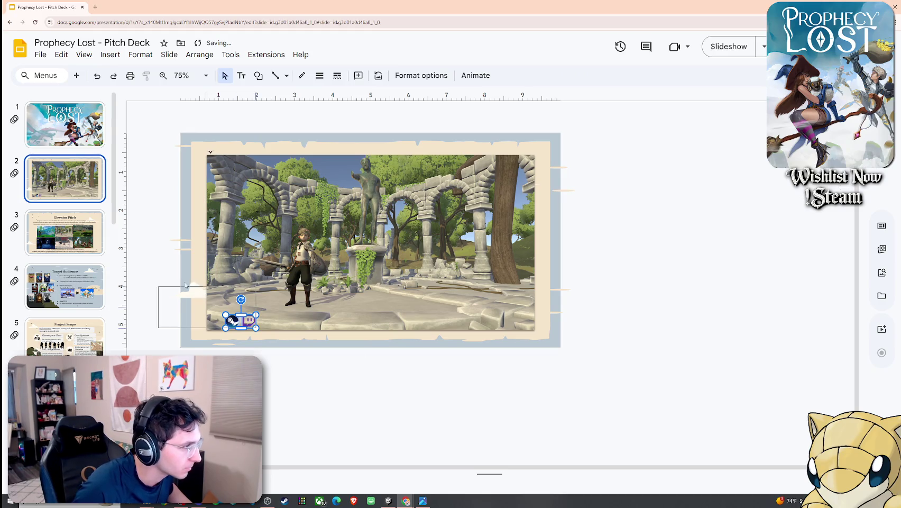
pyautogui.moveTo(185, 285); pyautogui.dragTo(148, 286)
pyautogui.moveTo(231, 313); pyautogui.dragTo(455, 251)
pyautogui.click(354, 198)
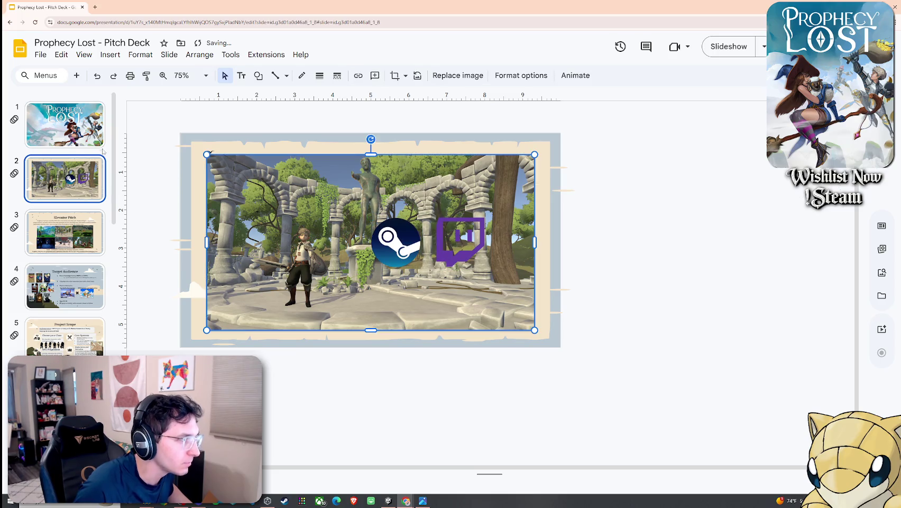
pyautogui.click(175, 112)
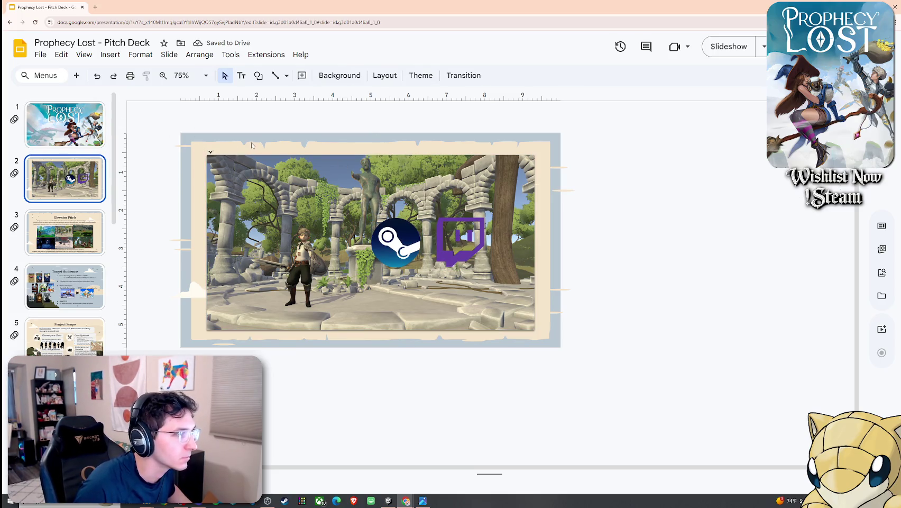
pyautogui.click(61, 55)
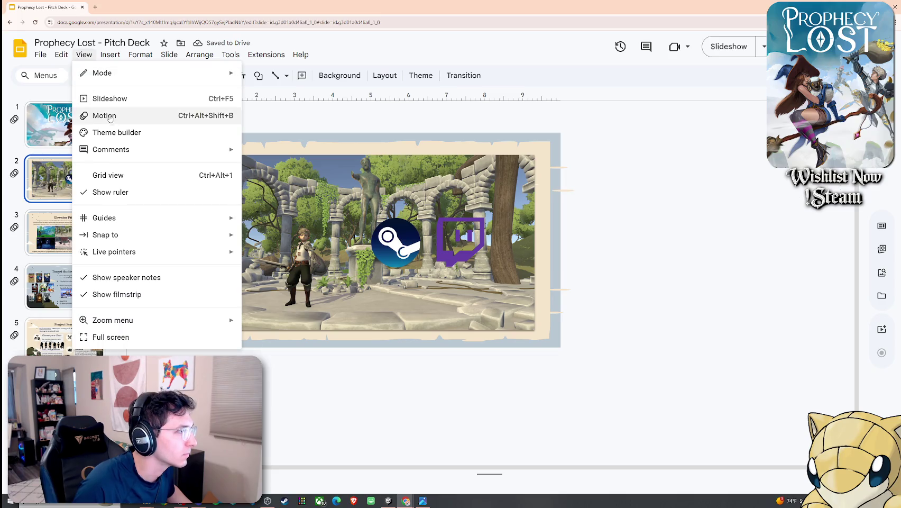
# Start the slideshow and page through the title, game-scene, Elevator Pitch and Target Audience slides
pyautogui.click(103, 97)
pyautogui.click(448, 237)
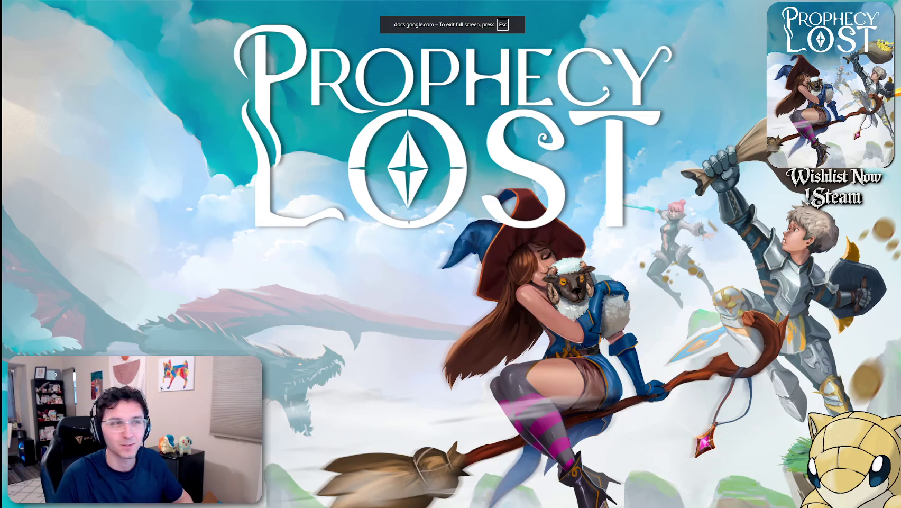
pyautogui.press('Right')
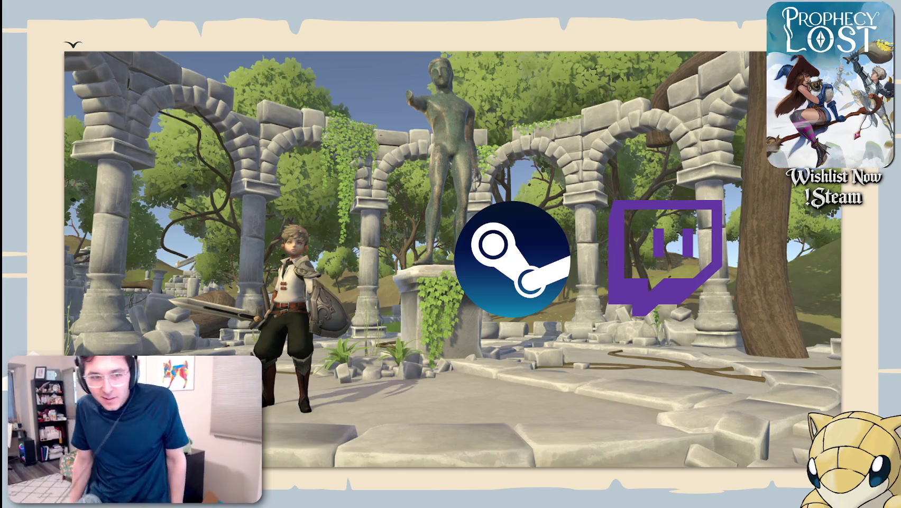
pyautogui.press('Right')
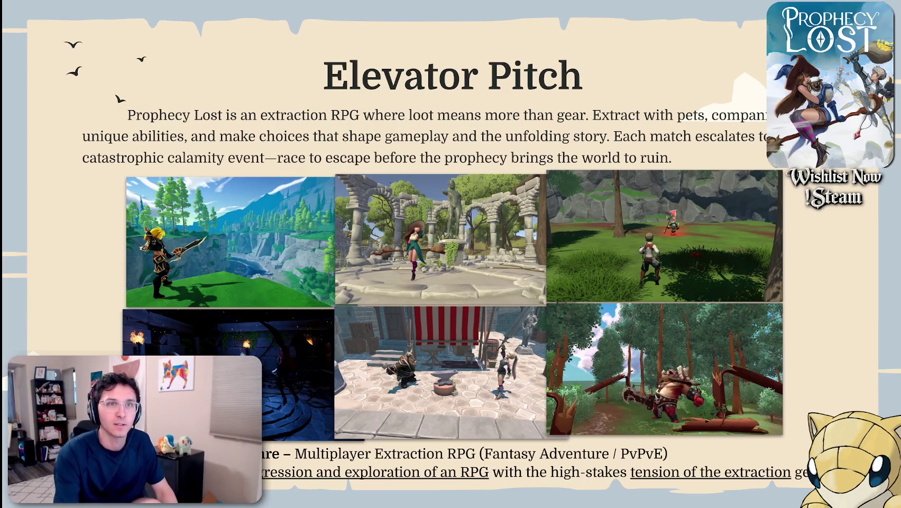
pyautogui.press('Right')
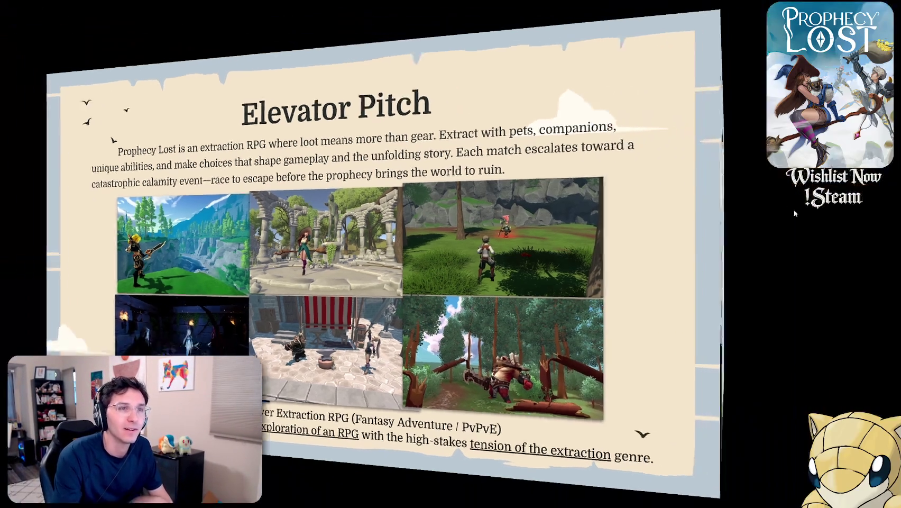
pyautogui.press('Left')
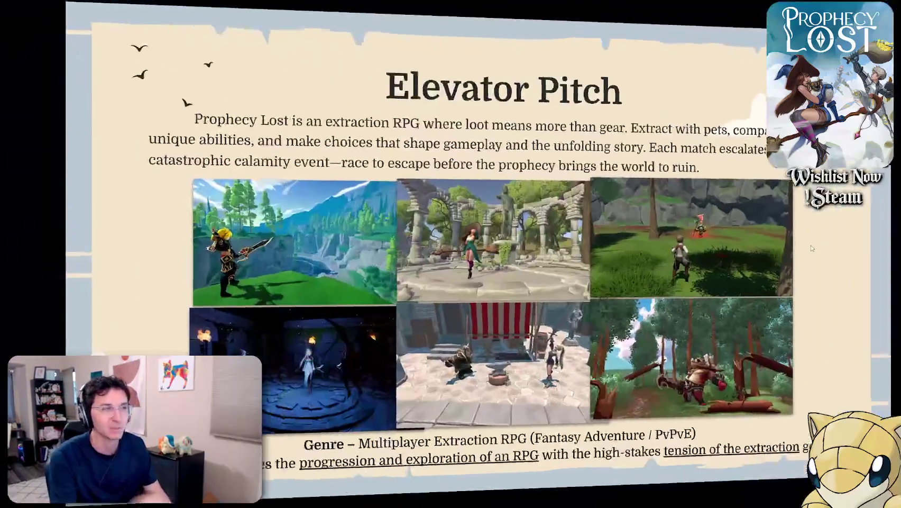
pyautogui.press('Left')
pyautogui.press('Left')
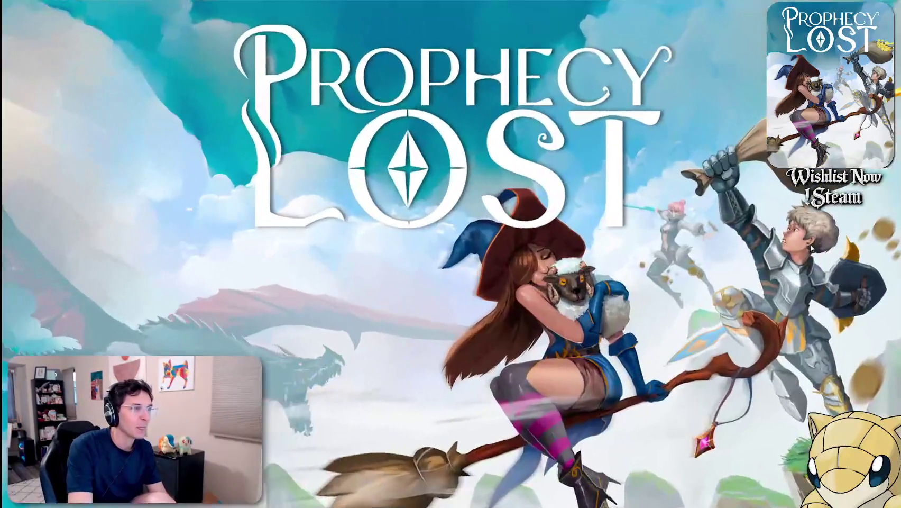
pyautogui.press('Right')
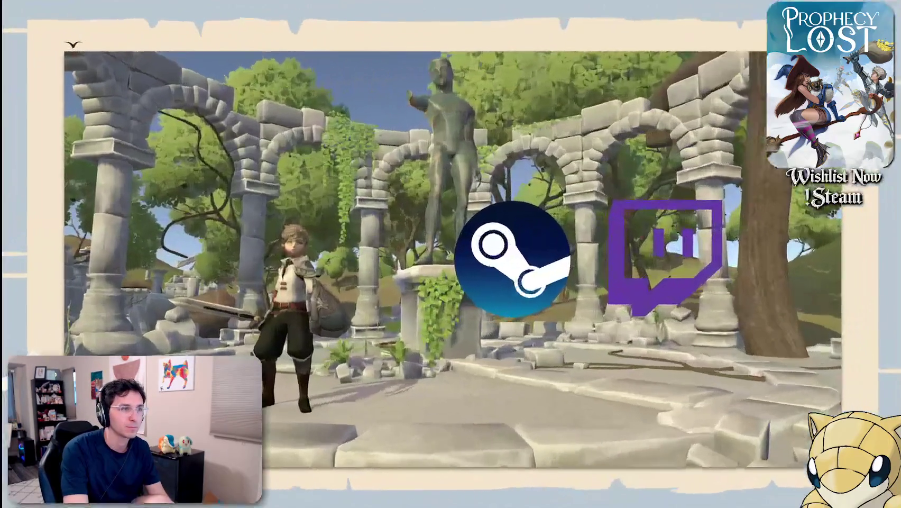
pyautogui.press('Right')
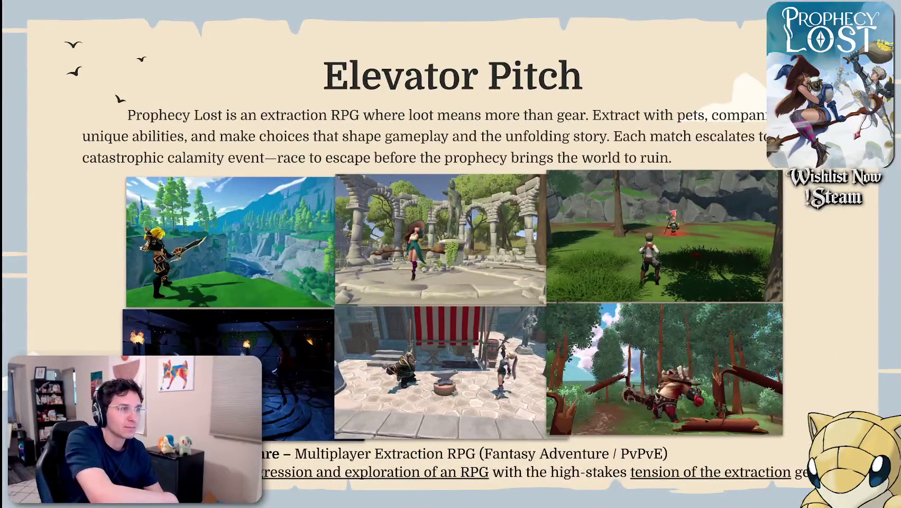
pyautogui.press('Right')
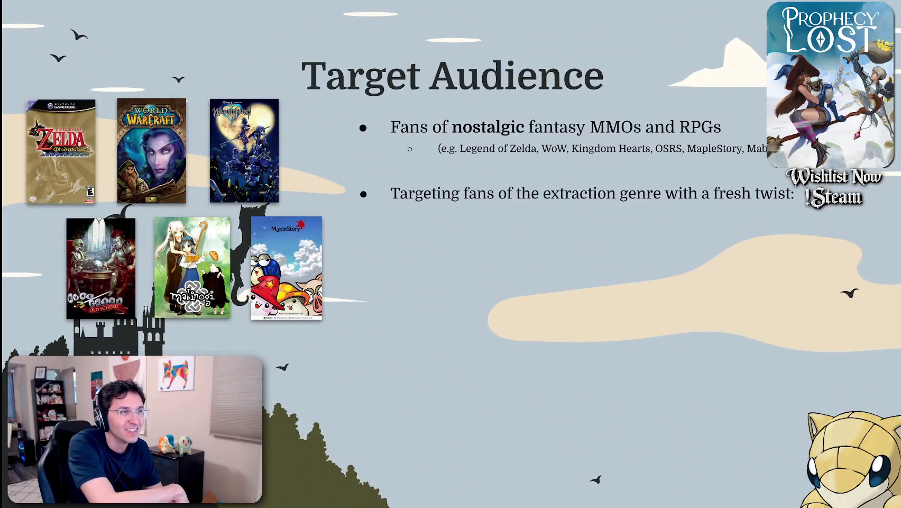
# Advance from Project Scope through Core Loop and Design Principles to World Progression, then exit
pyautogui.press('Right')
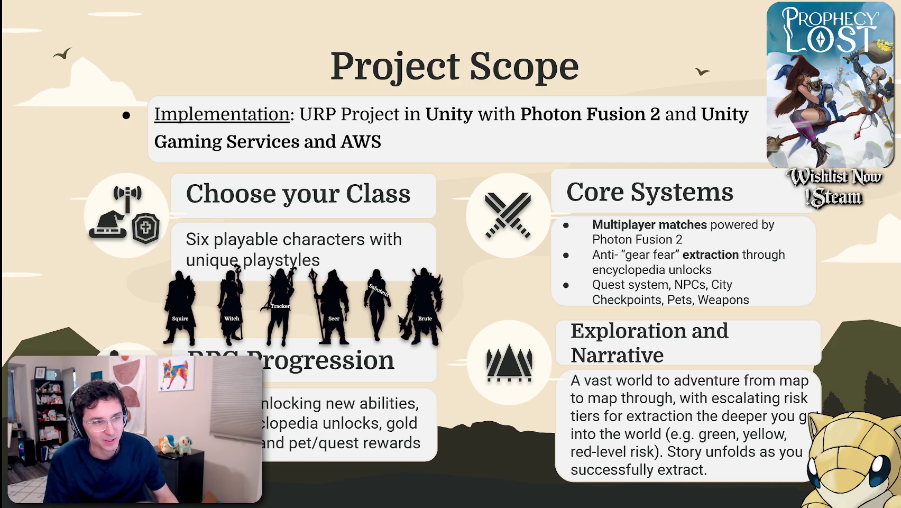
pyautogui.press('Right')
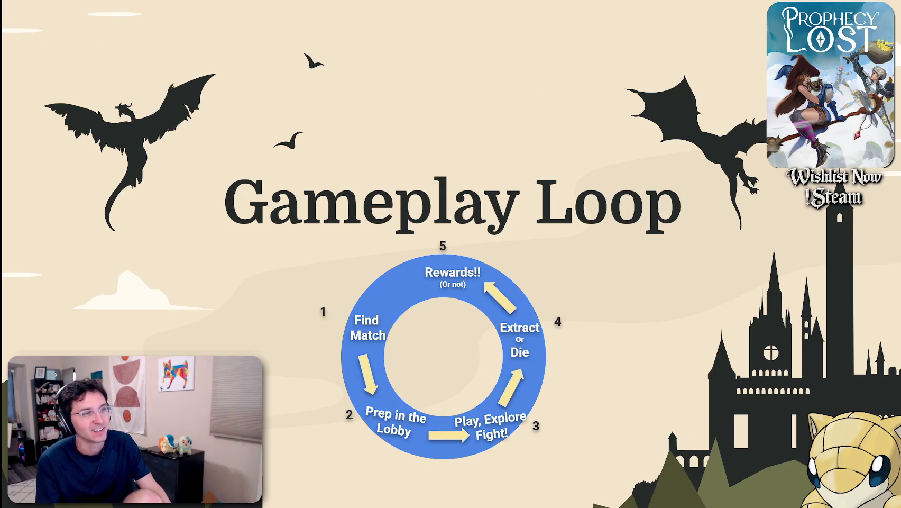
pyautogui.press('Right')
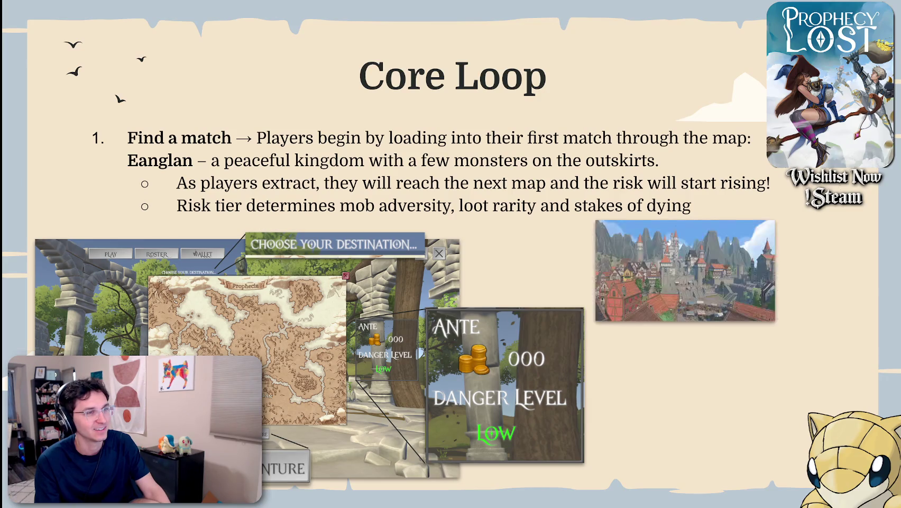
pyautogui.press('Right')
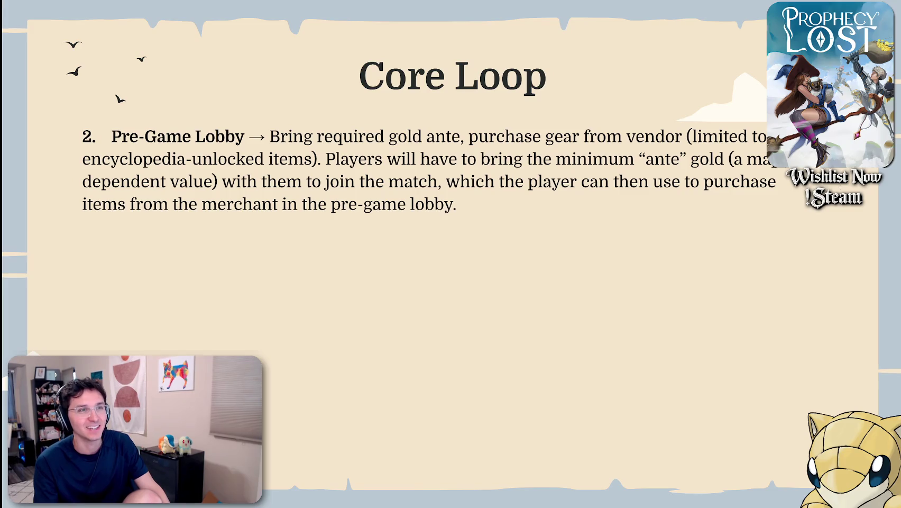
pyautogui.press('Right')
pyautogui.press('Right')
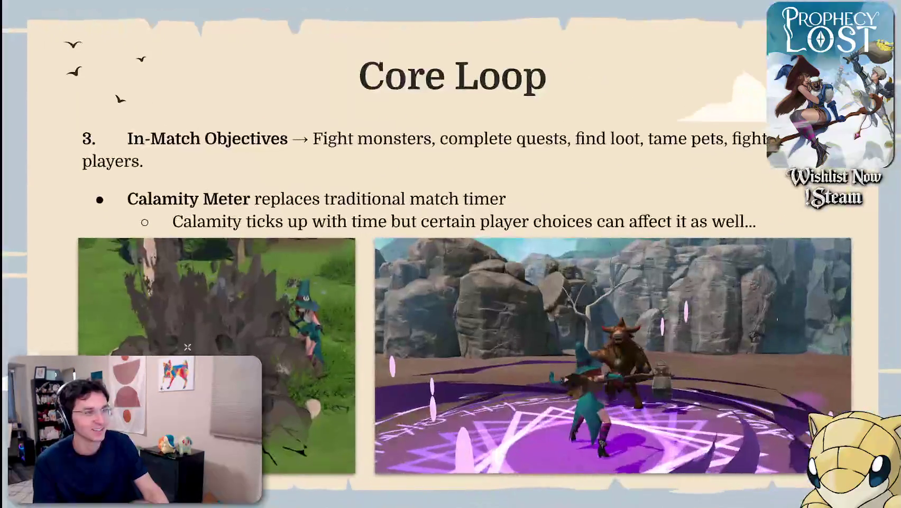
pyautogui.press('Right')
pyautogui.press('Right')
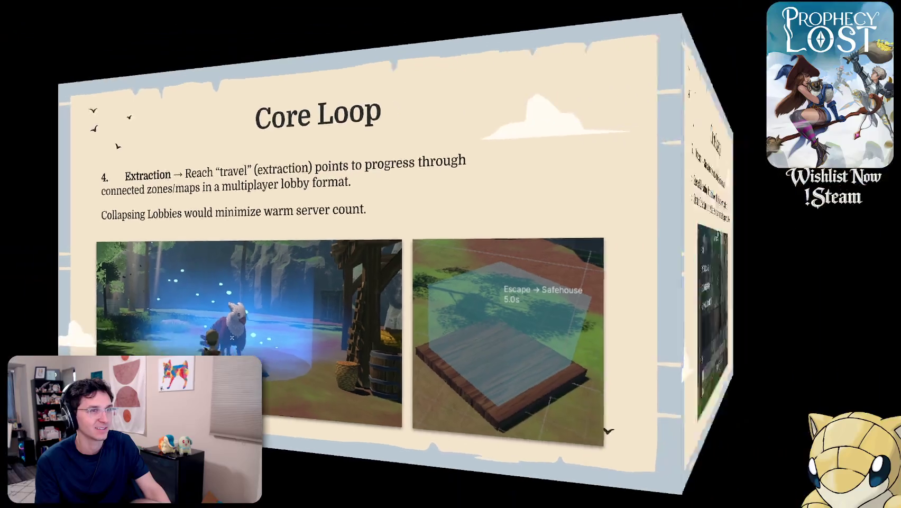
pyautogui.press('Right')
pyautogui.press('Right')
pyautogui.press('Right')
pyautogui.press('Right')
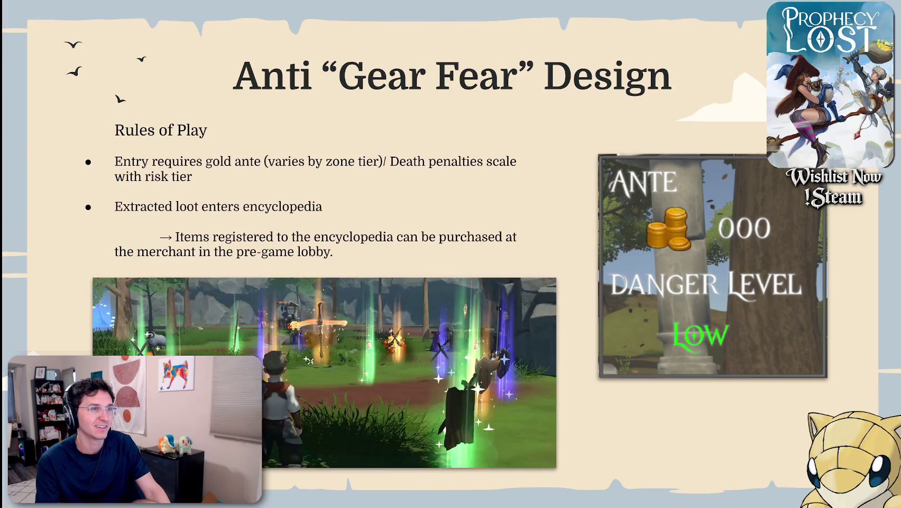
pyautogui.press('Right')
pyautogui.press('Right')
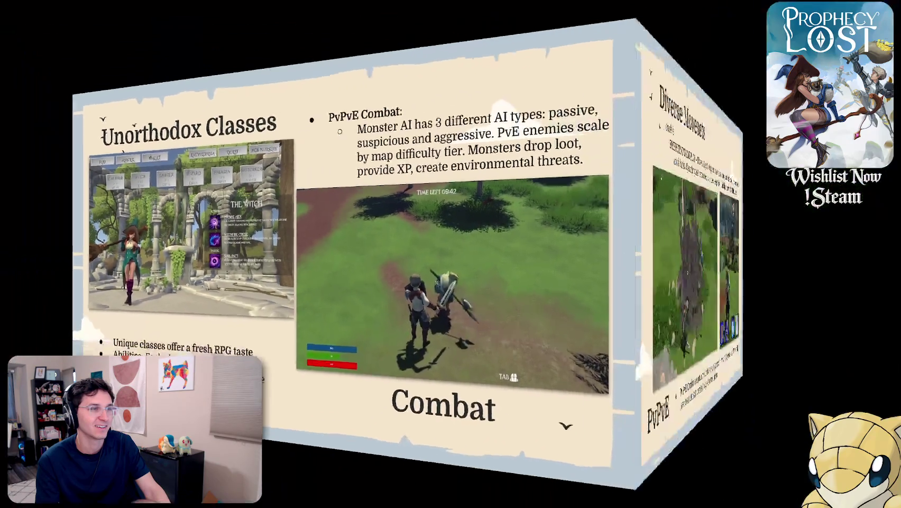
pyautogui.press('Right')
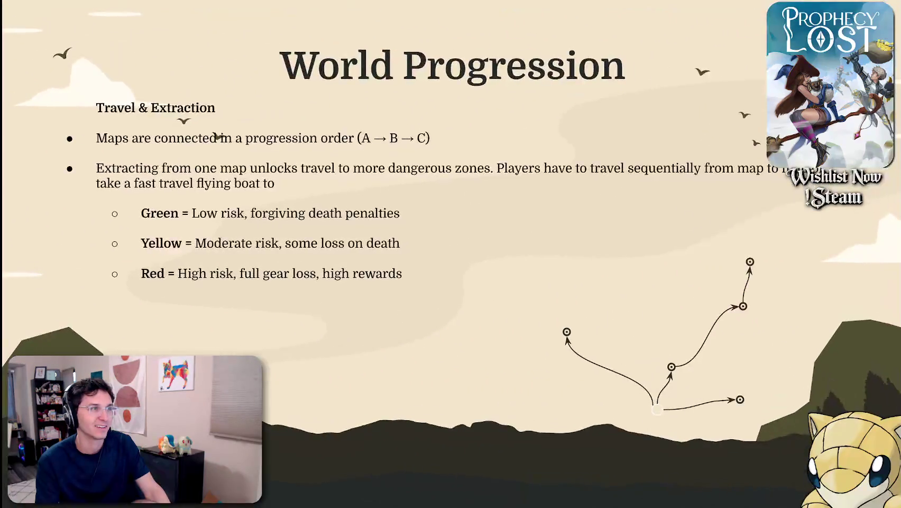
pyautogui.press('Right')
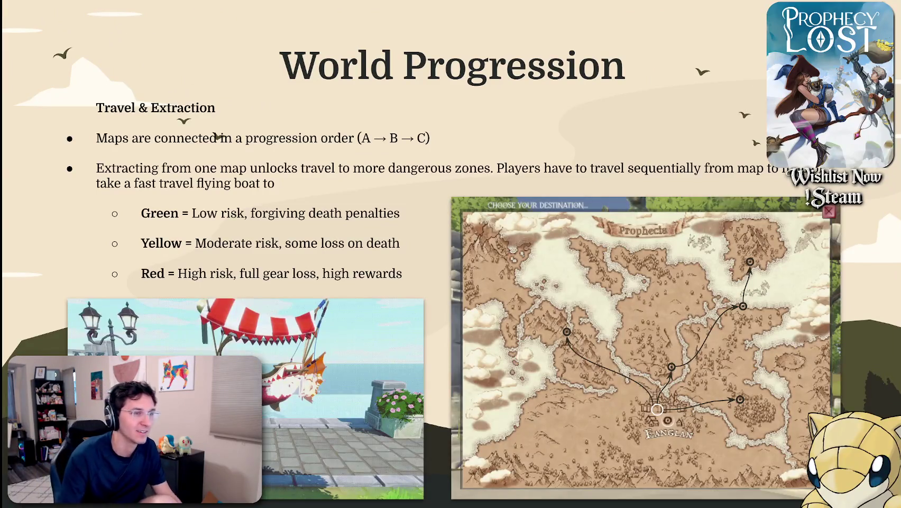
pyautogui.press('Escape')
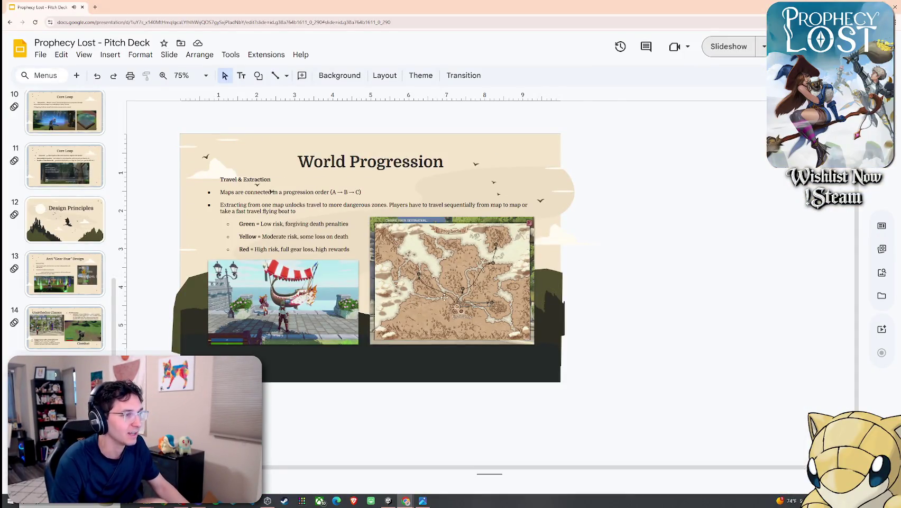
# Select the route-arrow overlay on the World Progression map
pyautogui.keyDown('ctrl'); pyautogui.scroll(3, 479, 286); pyautogui.keyUp('ctrl')
pyautogui.click(479, 286)
pyautogui.click(636, 265)
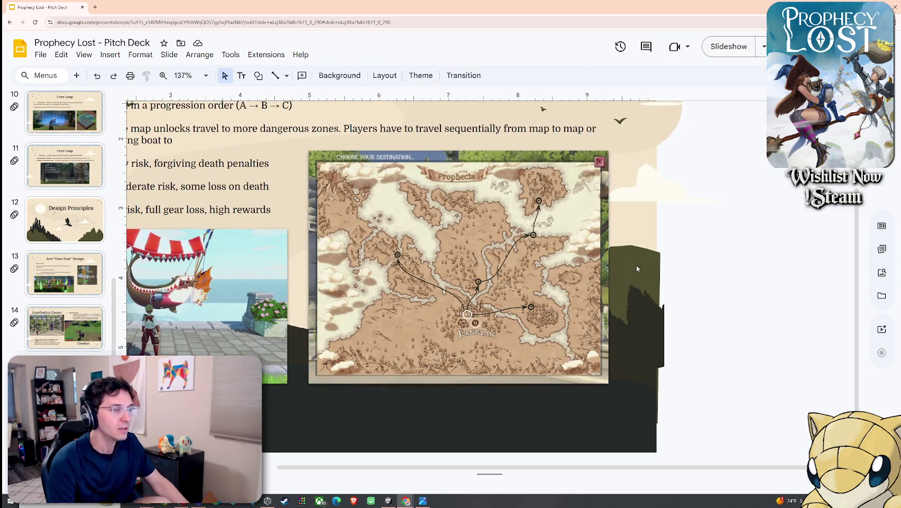
pyautogui.click(392, 216)
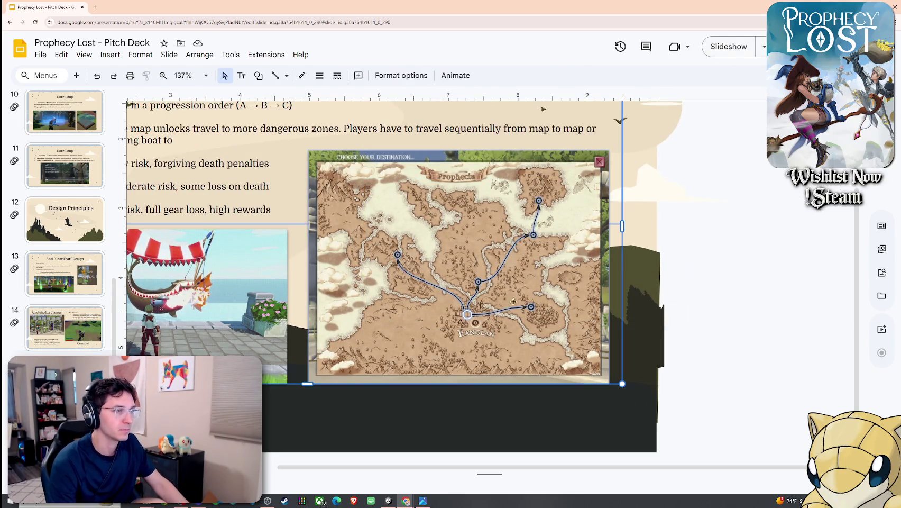
pyautogui.scroll(2, 365, 206)
pyautogui.click(336, 195)
pyautogui.scroll(-2, 336, 195)
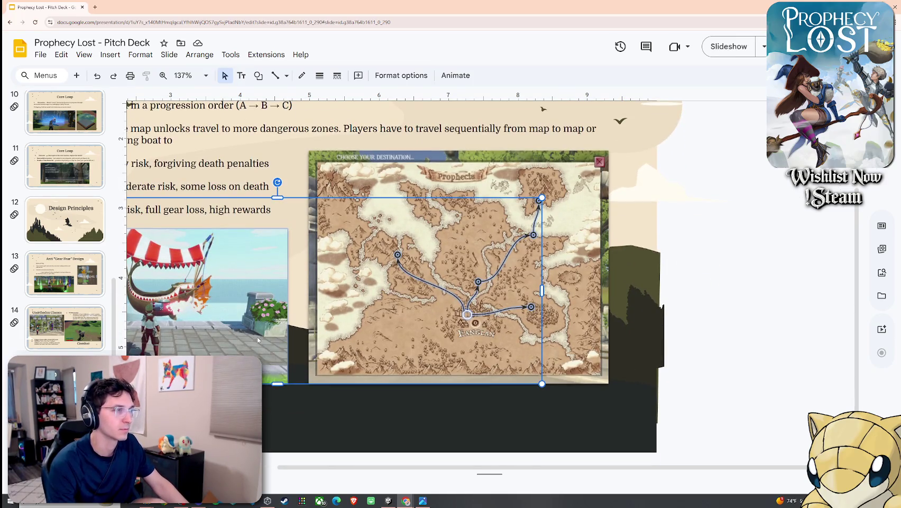
pyautogui.click(465, 286)
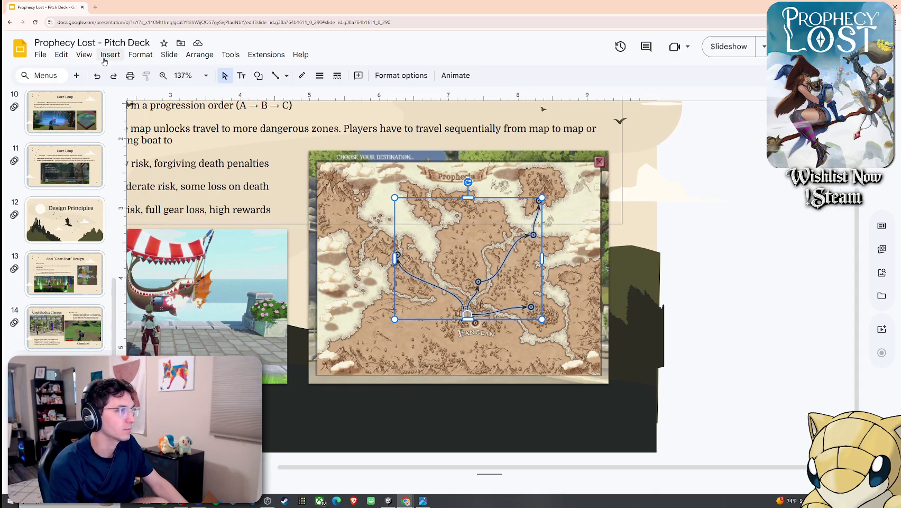
# Open the slide's animations and set the ring marker to animate With previous
pyautogui.click(109, 54)
pyautogui.click(150, 299)
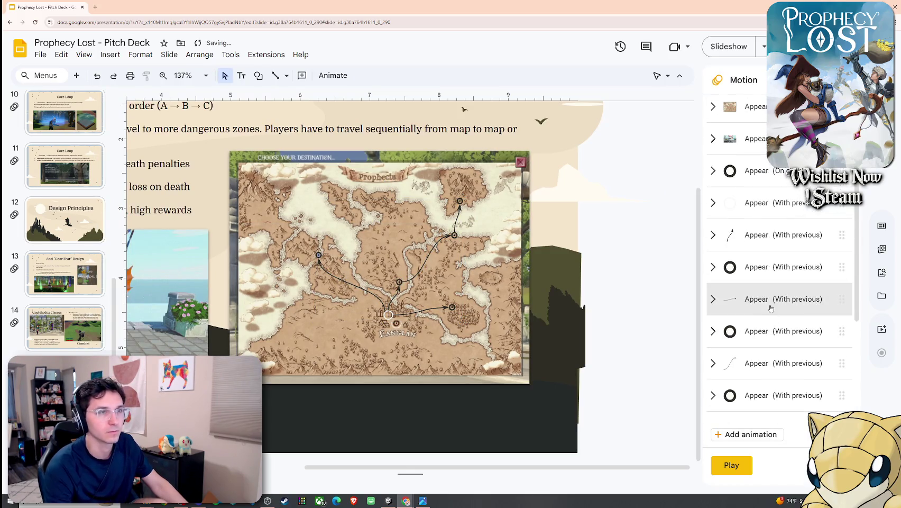
pyautogui.scroll(2, 773, 238)
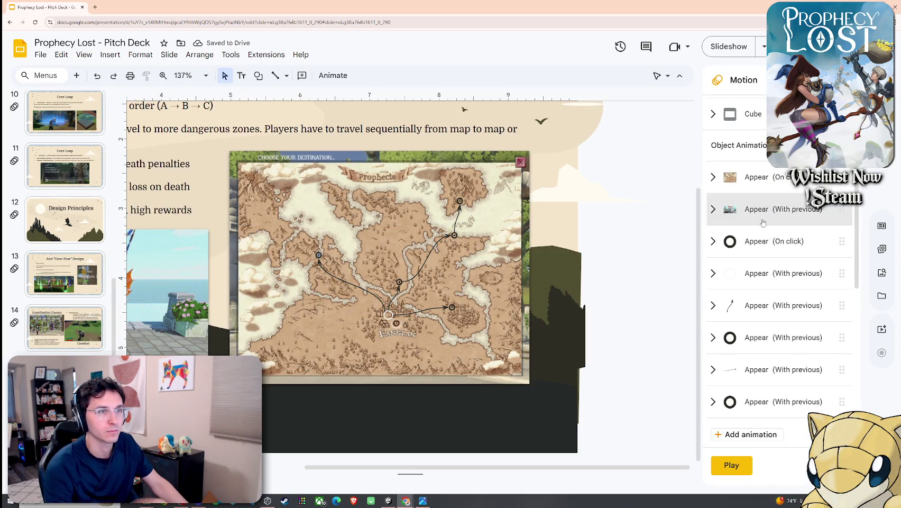
pyautogui.click(842, 242)
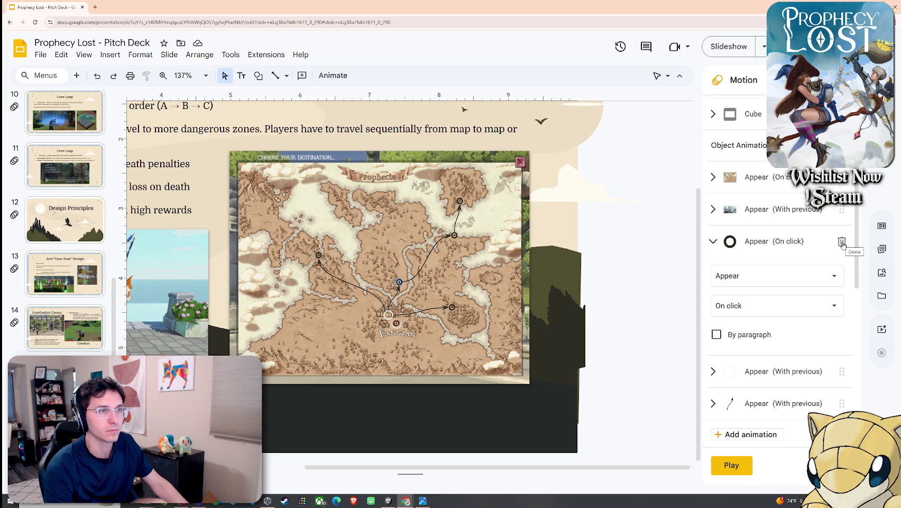
pyautogui.click(784, 310)
pyautogui.press('Return')
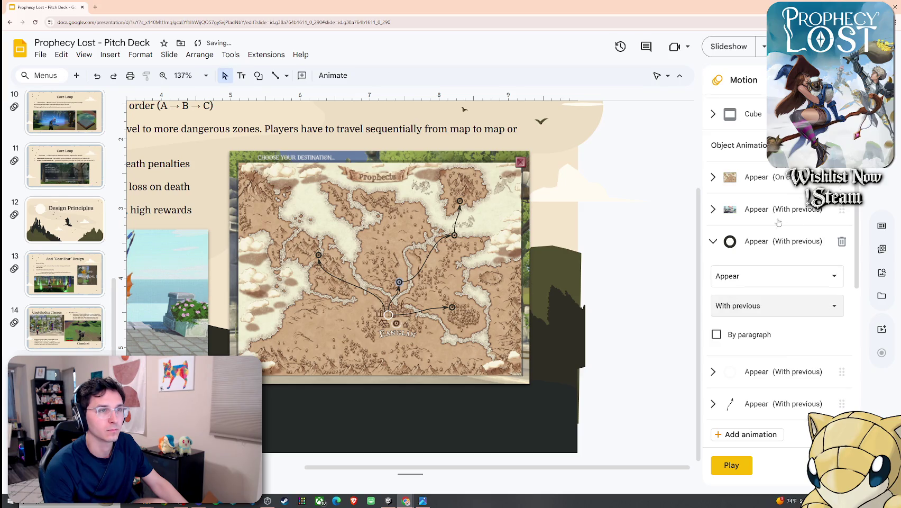
# Move the harbor screenshot animation to the top of the list and set it On click
pyautogui.moveTo(775, 215)
pyautogui.mouseDown()
pyautogui.moveTo(779, 175)
pyautogui.moveTo(784, 189)
pyautogui.mouseUp()
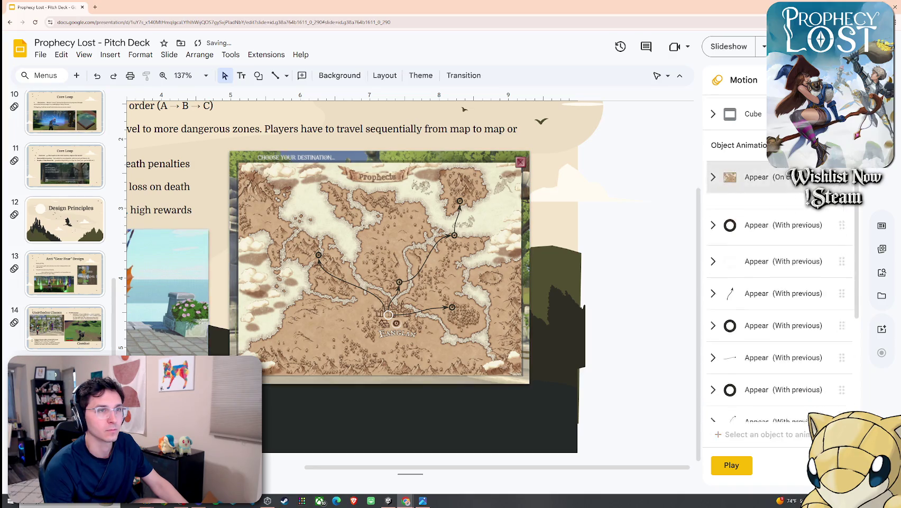
pyautogui.click(814, 189)
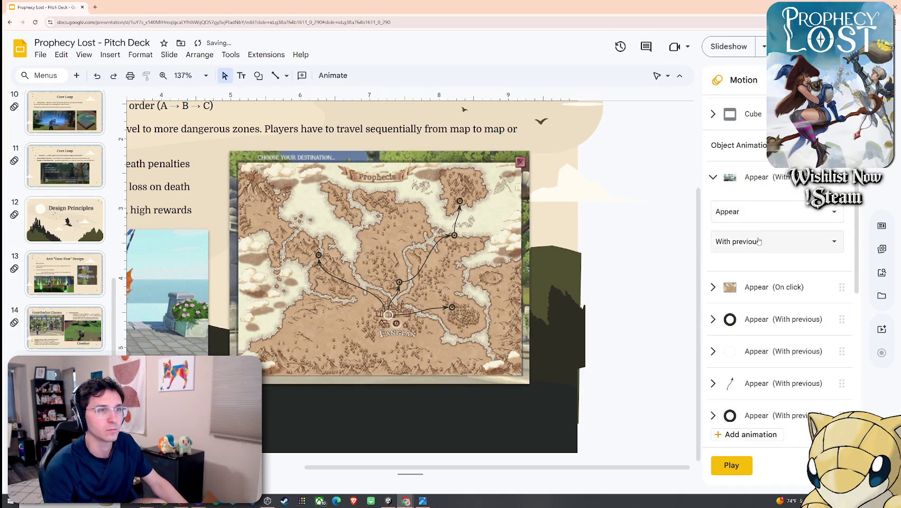
pyautogui.click(740, 241)
pyautogui.click(744, 264)
pyautogui.click(110, 54)
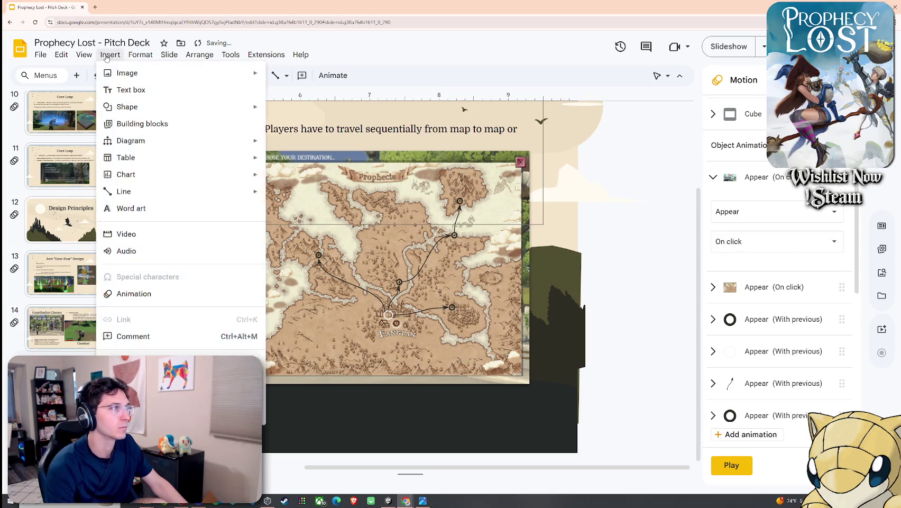
pyautogui.click(84, 55)
pyautogui.click(84, 55)
pyautogui.click(91, 97)
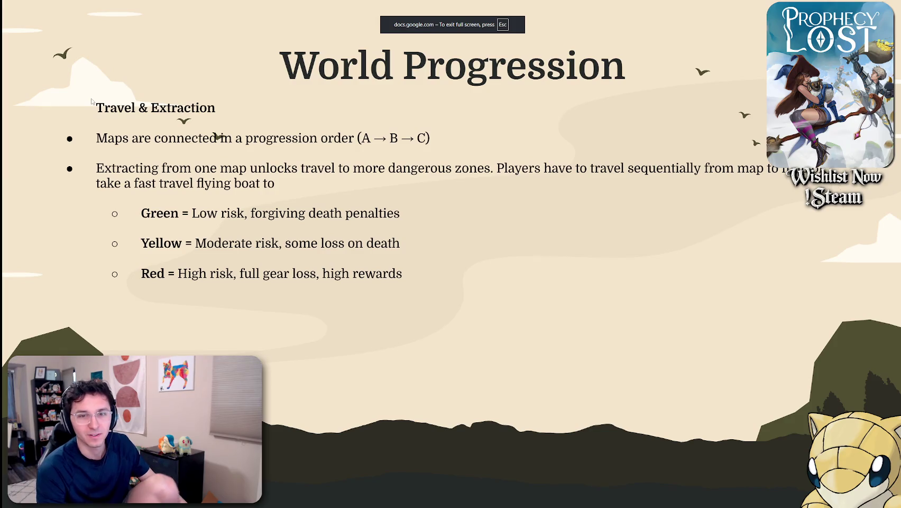
pyautogui.press('Right')
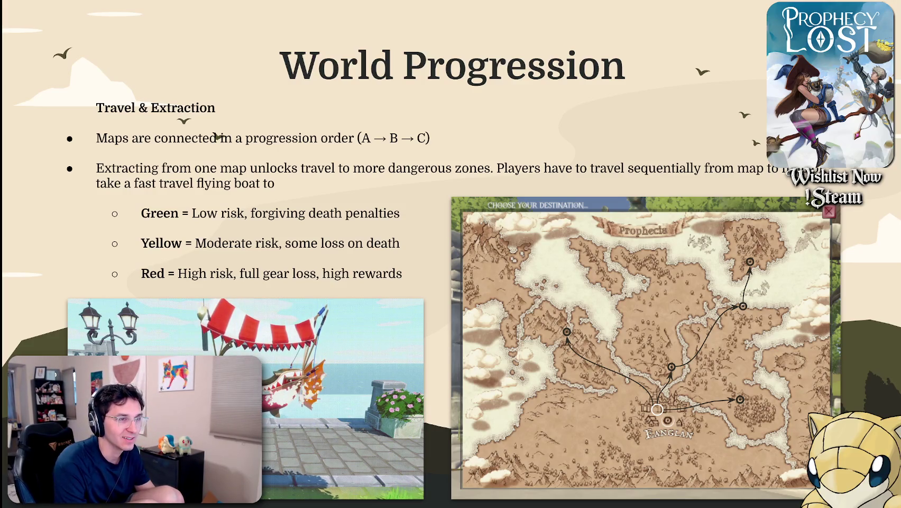
pyautogui.press('Escape')
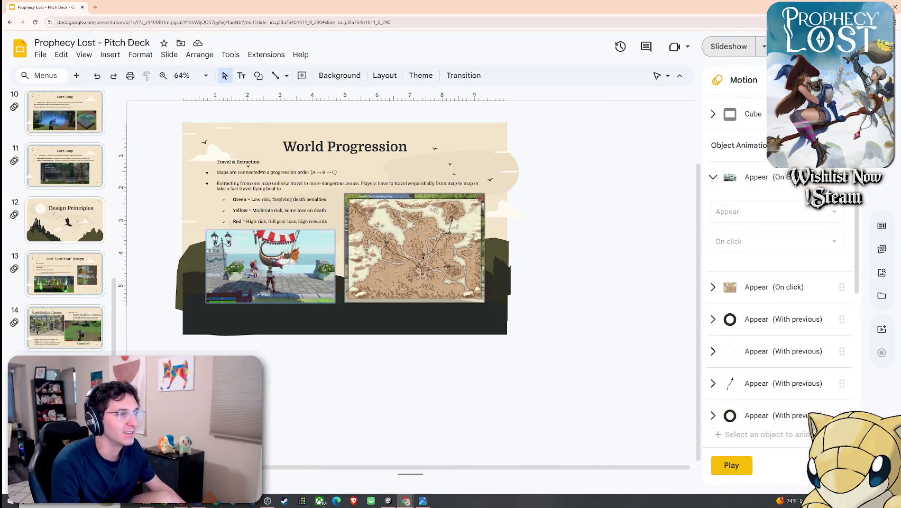
# Close the animation settings panel and clear the map screenshot selection
pyautogui.hotkey('ctrl', 'alt', 'shift', 'b')
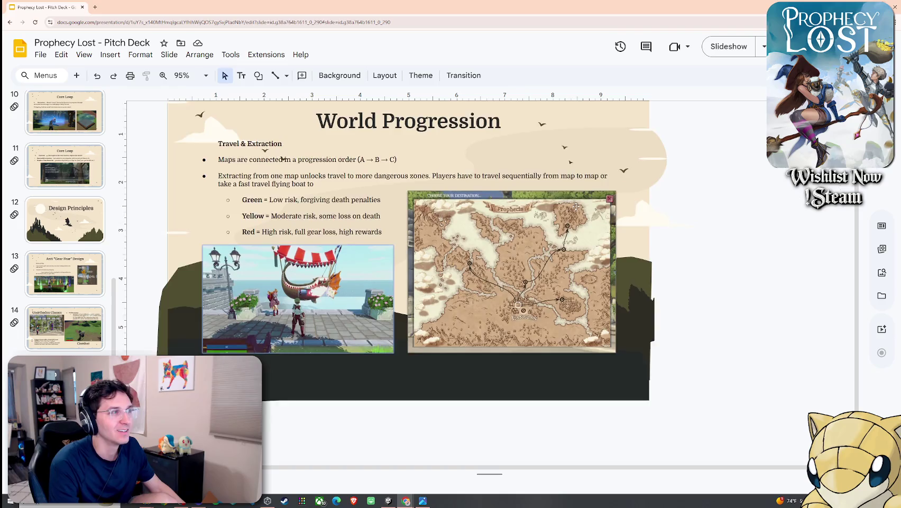
pyautogui.scroll(2, 565, 272)
pyautogui.click(566, 270)
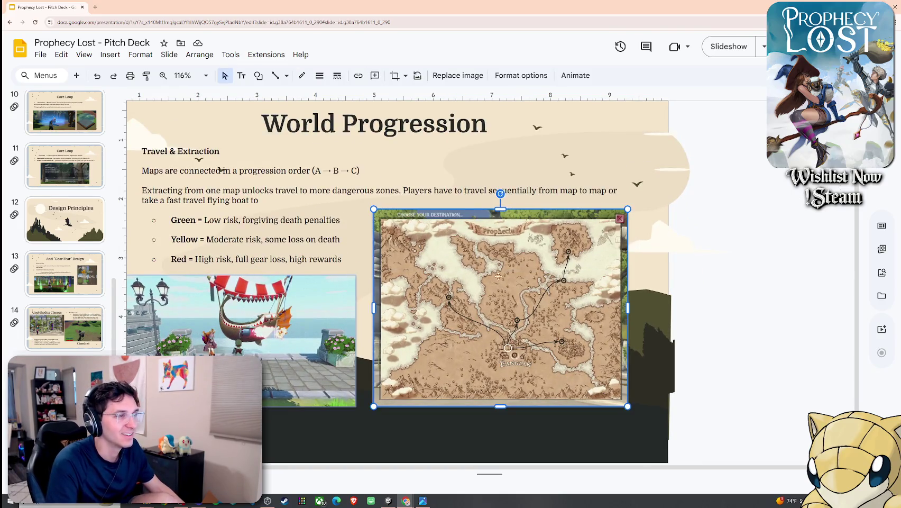
pyautogui.press('Escape')
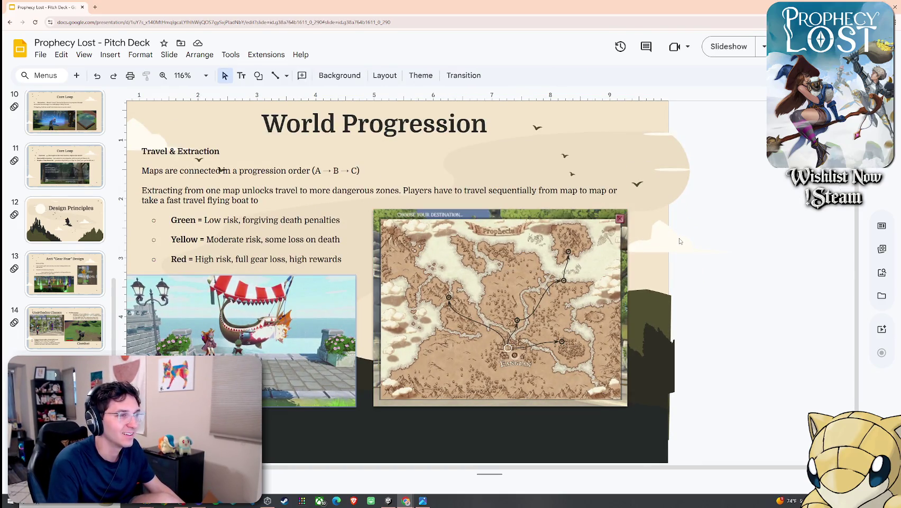
# Check the Next Fest and Thanks slides, then open the Prophecy Lost title slide
pyautogui.scroll(2, 466, 278)
pyautogui.scroll(-6, 467, 281)
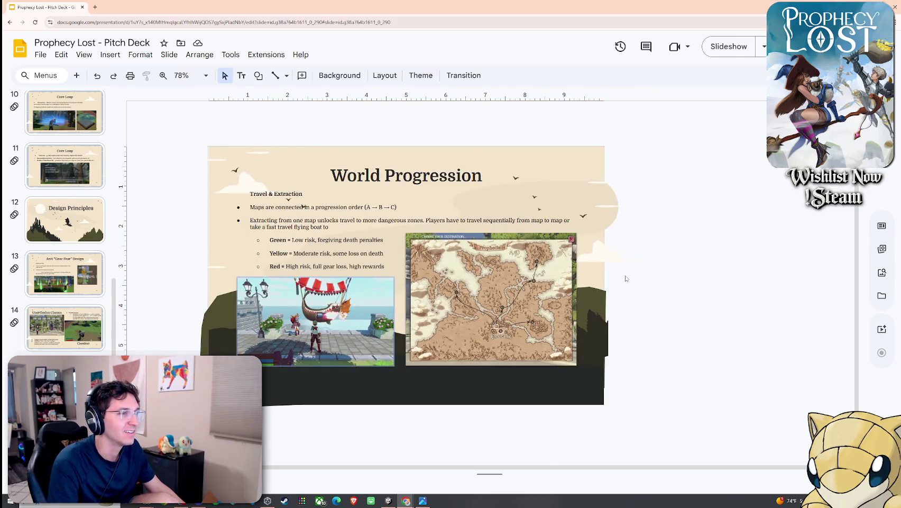
pyautogui.scroll(-2, 64, 265)
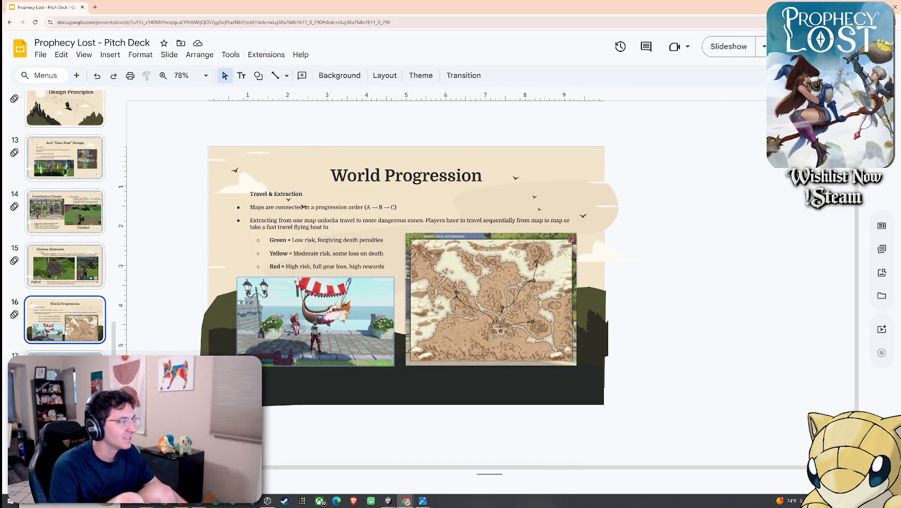
pyautogui.press('Down')
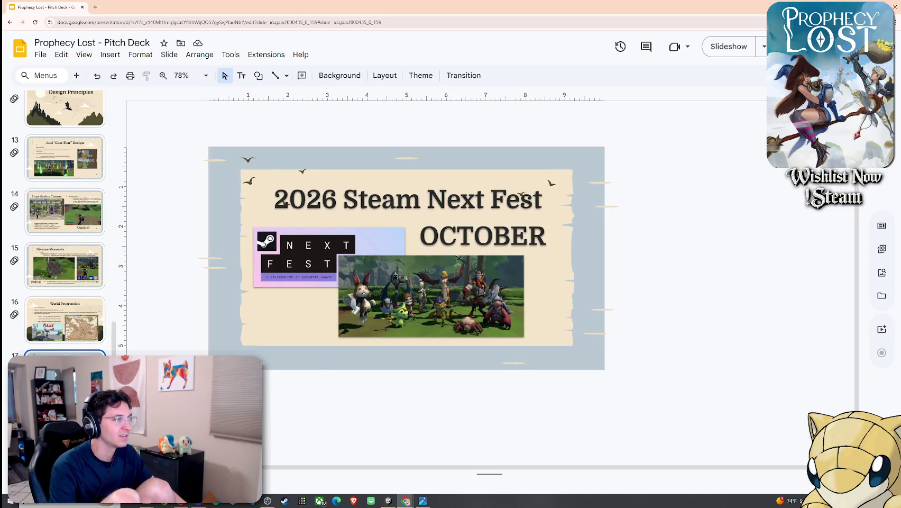
pyautogui.press('Down')
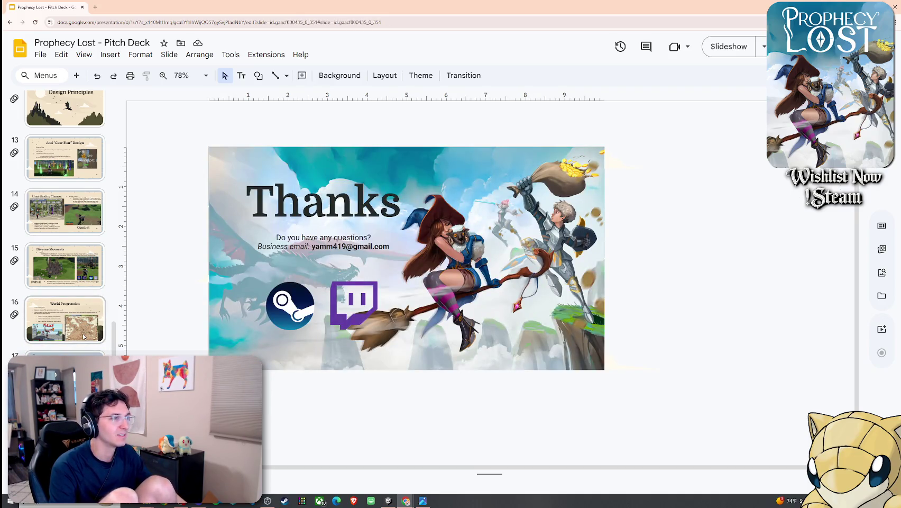
pyautogui.scroll(5, 85, 334)
pyautogui.scroll(5, 85, 335)
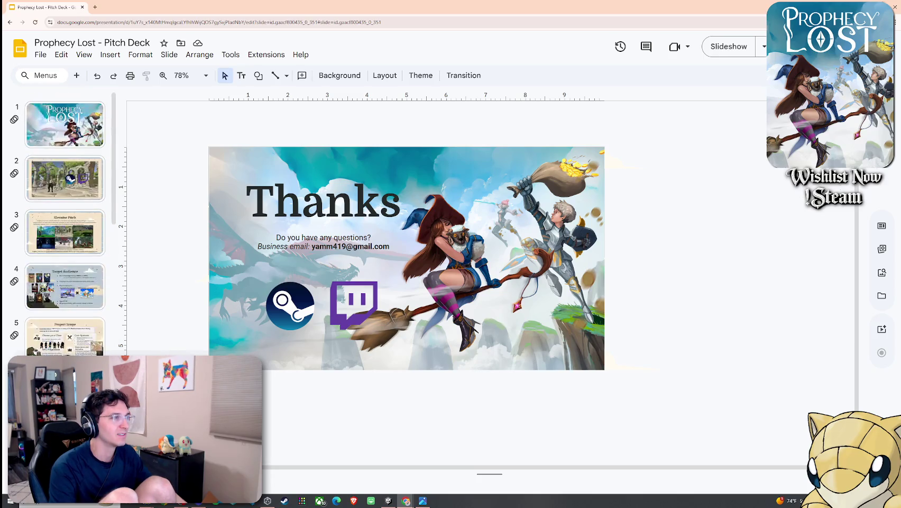
pyautogui.click(73, 204)
pyautogui.click(86, 119)
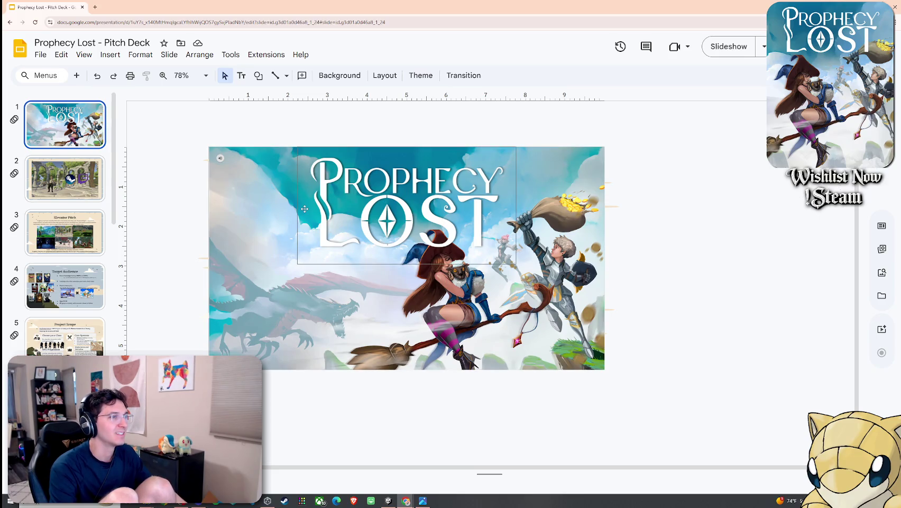
# Crop the title slide's background artwork
pyautogui.click(246, 202)
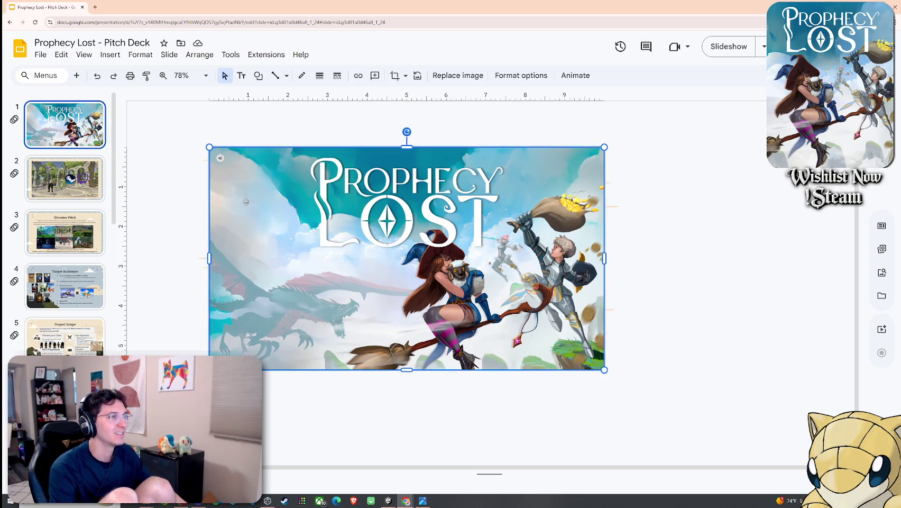
pyautogui.click(164, 207)
pyautogui.hotkey('alt', 'v')
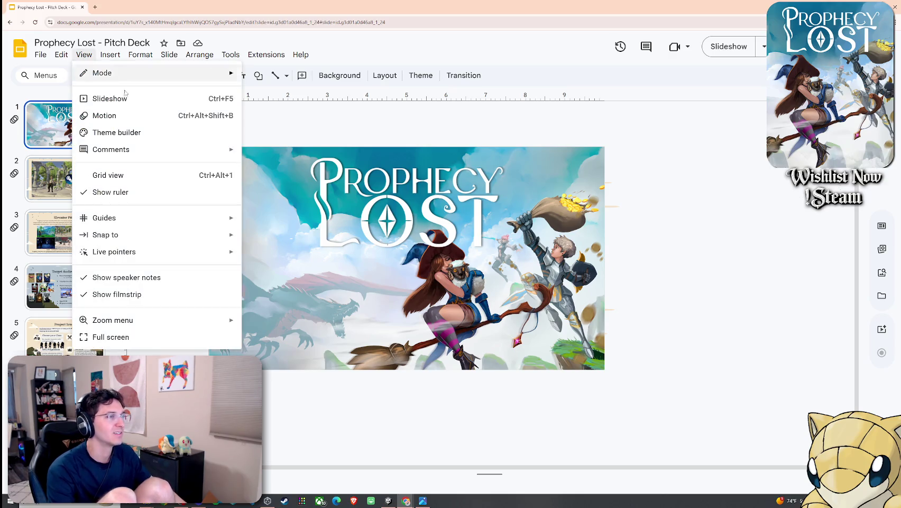
pyautogui.click(267, 190)
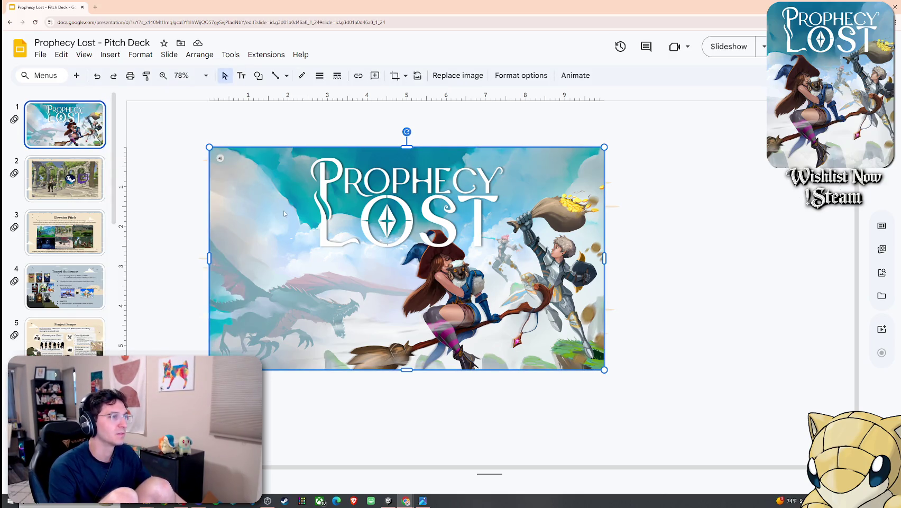
pyautogui.rightClick(284, 213)
pyautogui.click(335, 373)
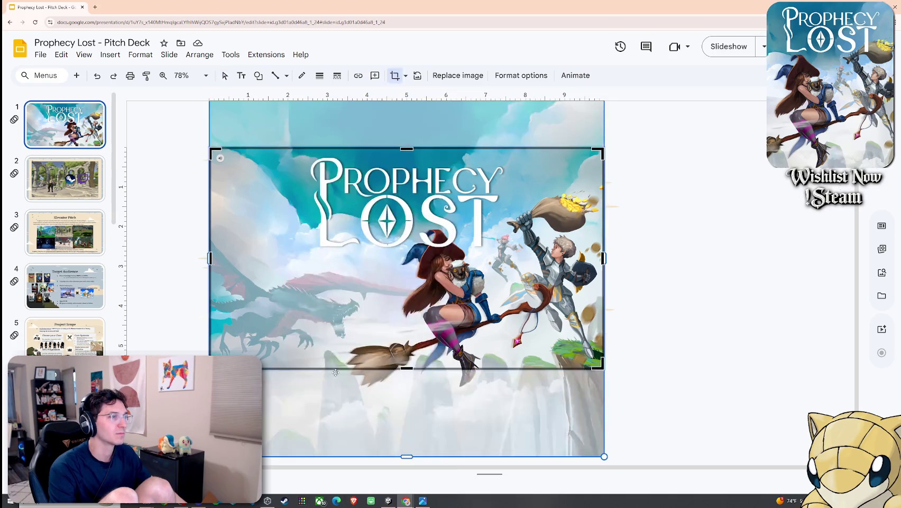
pyautogui.press('Escape')
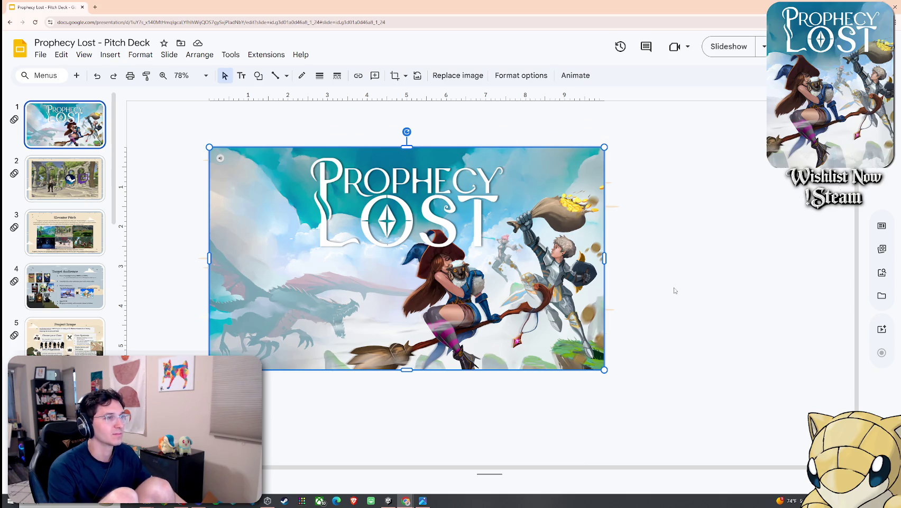
# Raise the Prophecy Lost logo slightly, enlarge it, and recentre it horizontally
pyautogui.click(466, 233)
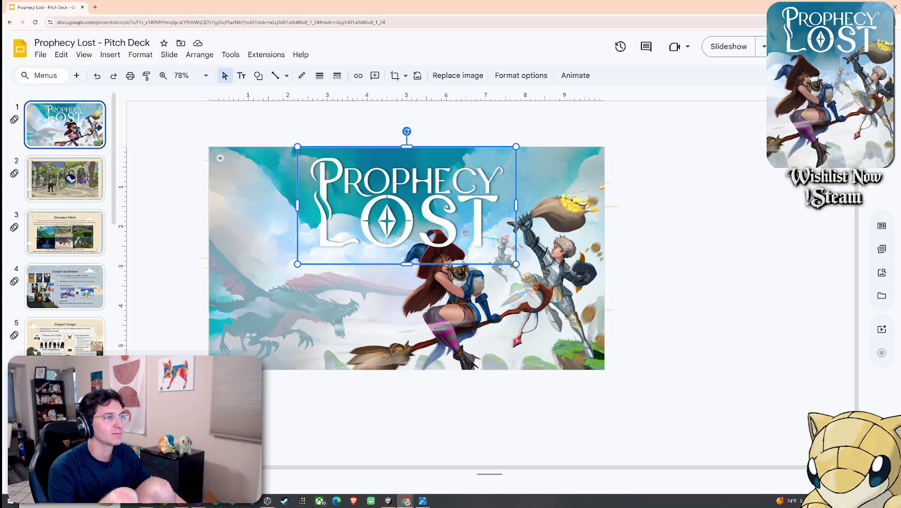
pyautogui.click(661, 241)
pyautogui.click(422, 226)
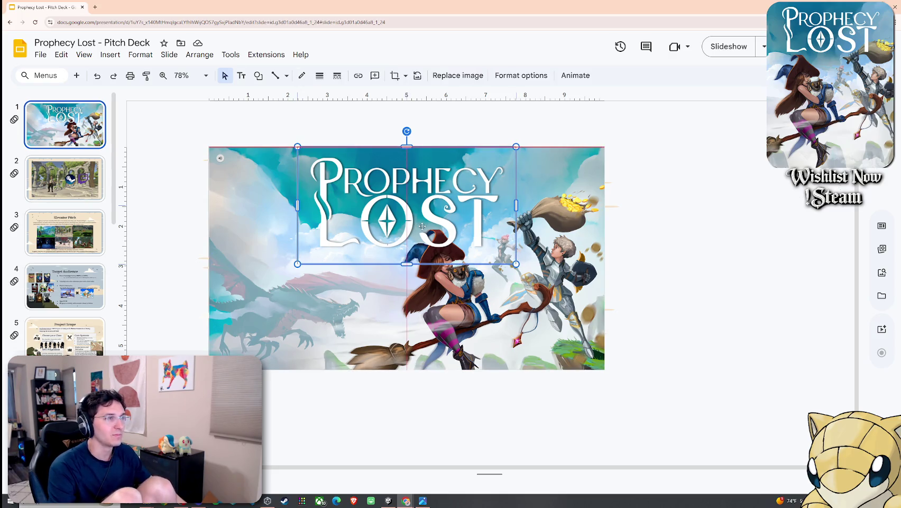
pyautogui.click(672, 251)
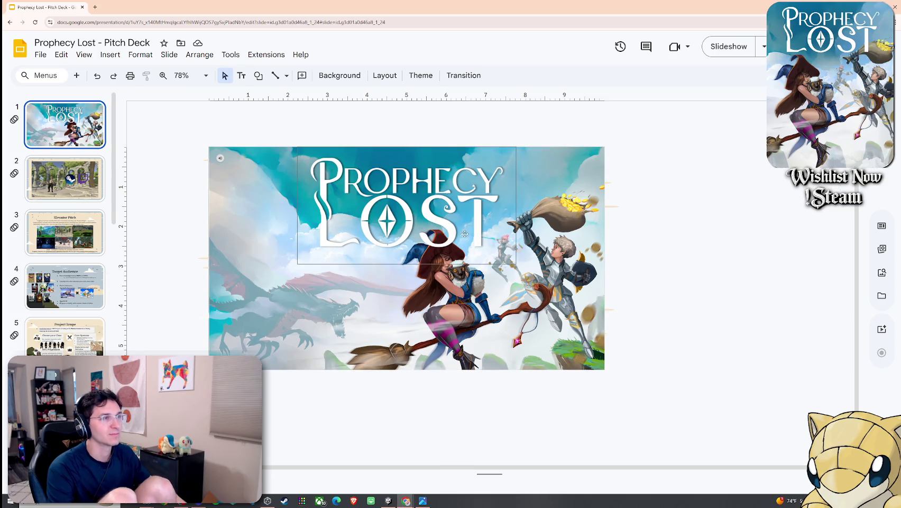
pyautogui.moveTo(465, 233); pyautogui.dragTo(465, 226)
pyautogui.moveTo(516, 257); pyautogui.dragTo(534, 267)
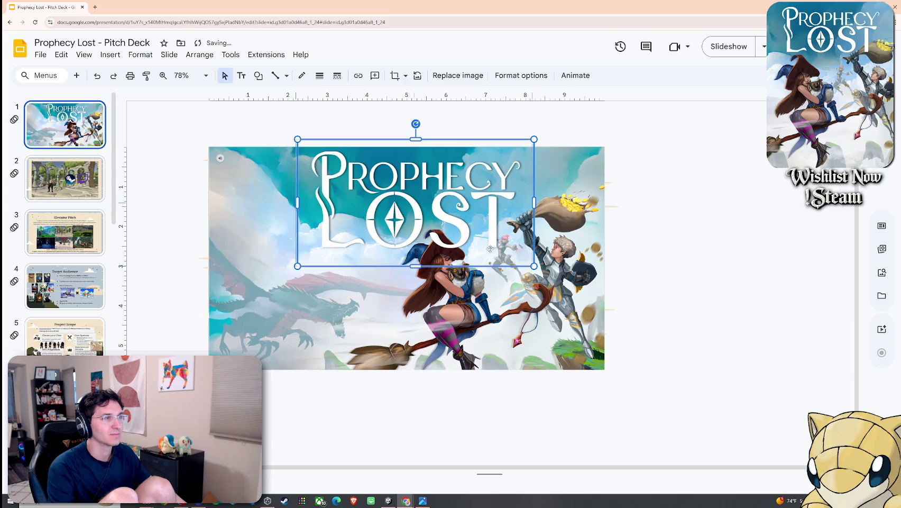
pyautogui.moveTo(490, 248); pyautogui.dragTo(480, 250)
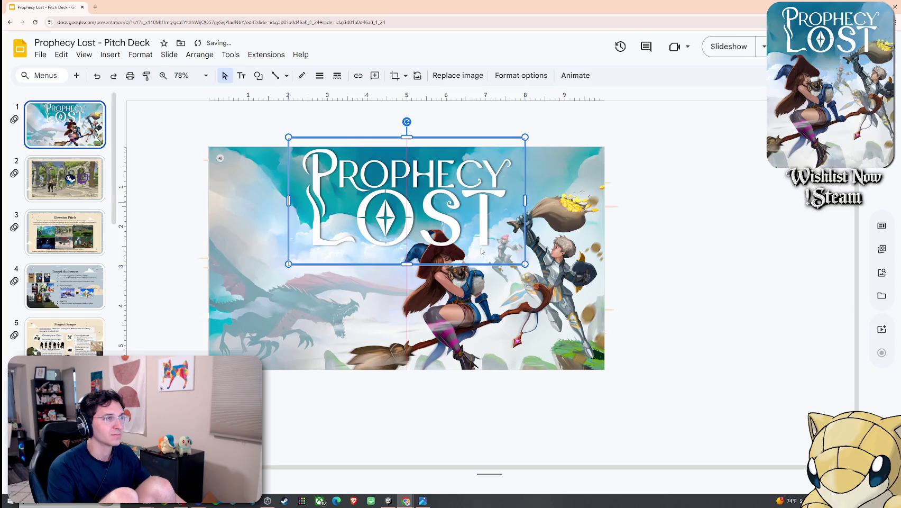
pyautogui.click(605, 244)
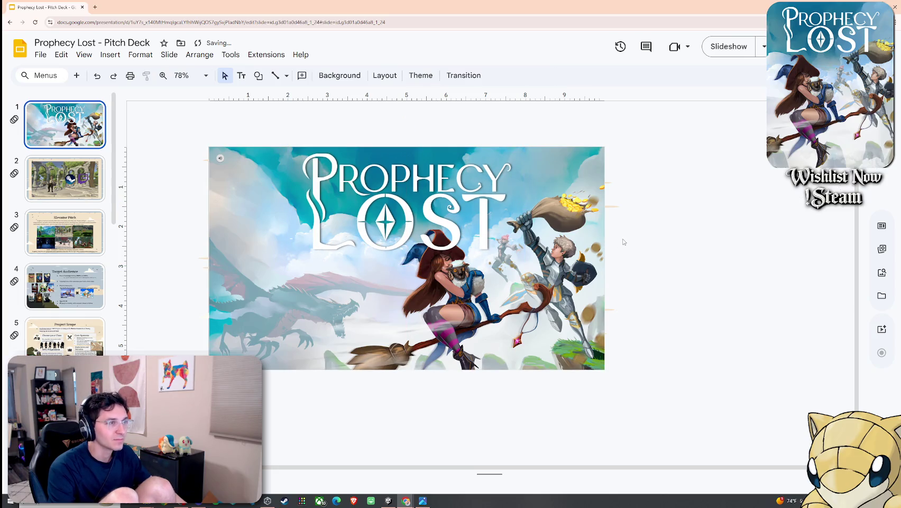
# Preview the title slide as a slideshow, then undo the logo's last resize and move
pyautogui.click(84, 54)
pyautogui.click(105, 98)
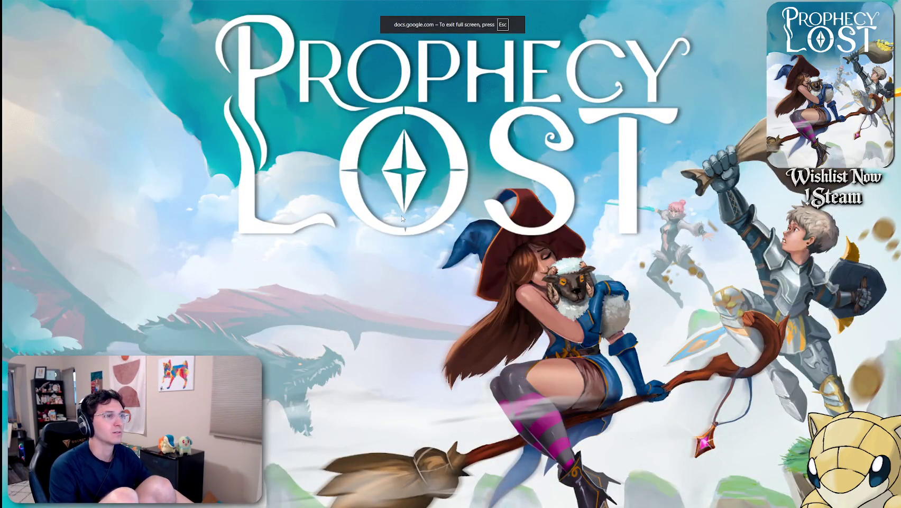
pyautogui.press('Escape')
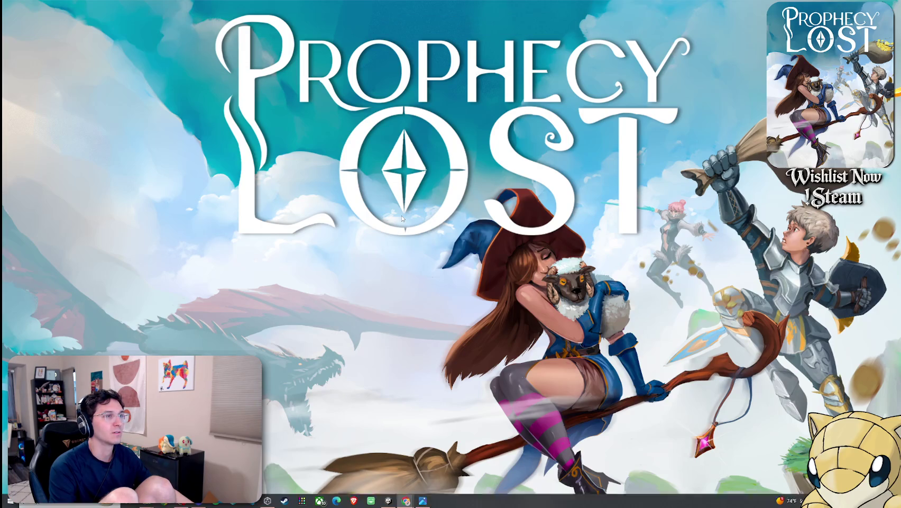
pyautogui.hotkey('ctrl', 'z')
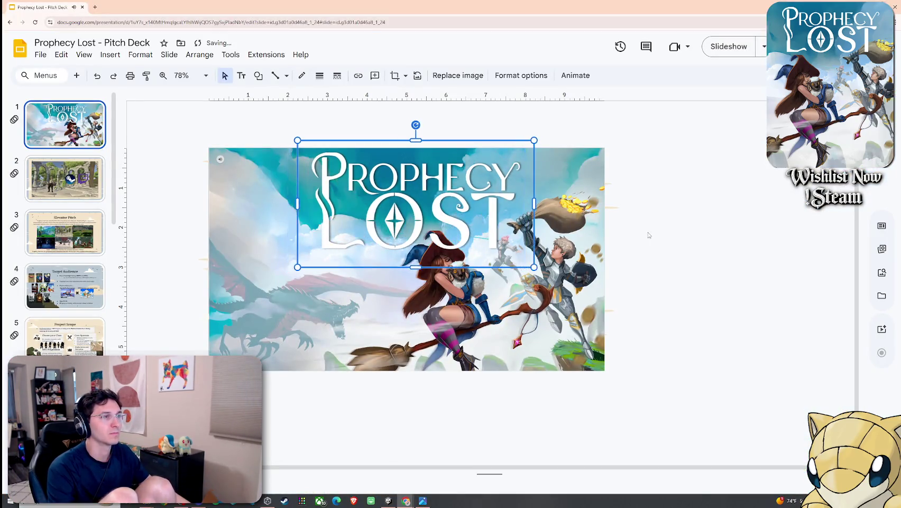
pyautogui.hotkey('ctrl', 'z')
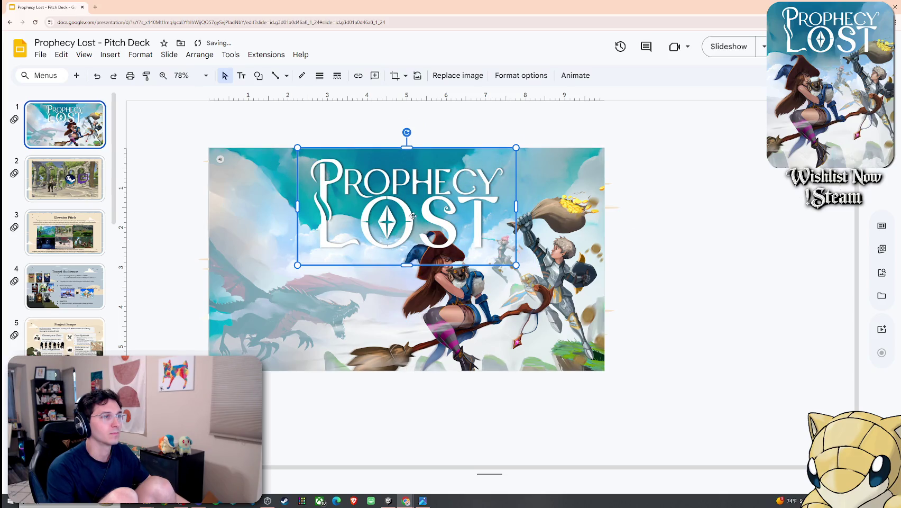
# Nudge the logo's vertical position, then present the deck from the title slide
pyautogui.moveTo(414, 215); pyautogui.dragTo(426, 213)
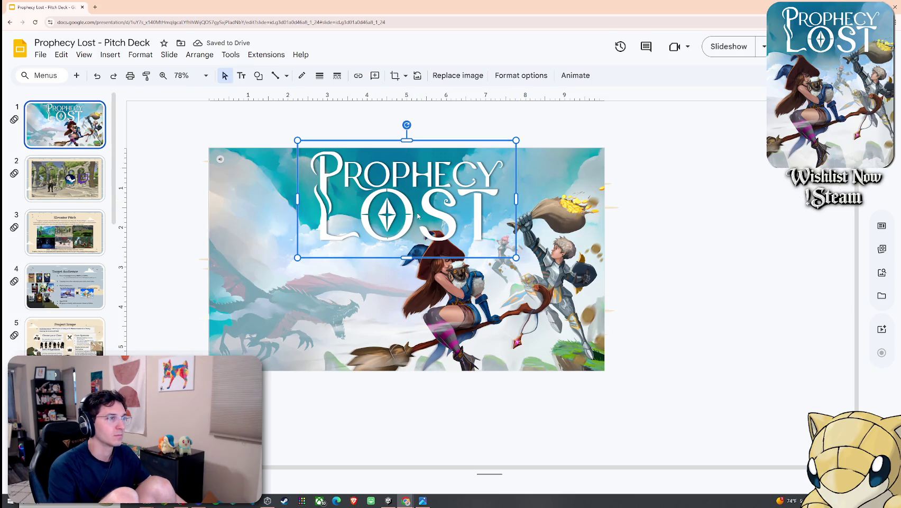
pyautogui.moveTo(413, 213); pyautogui.dragTo(423, 203)
pyautogui.click(656, 213)
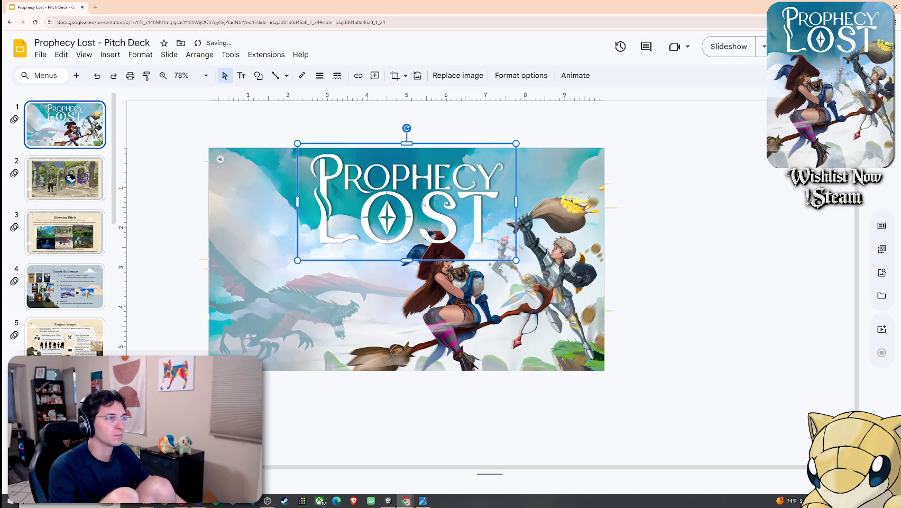
pyautogui.click(481, 136)
pyautogui.click(84, 54)
pyautogui.click(109, 99)
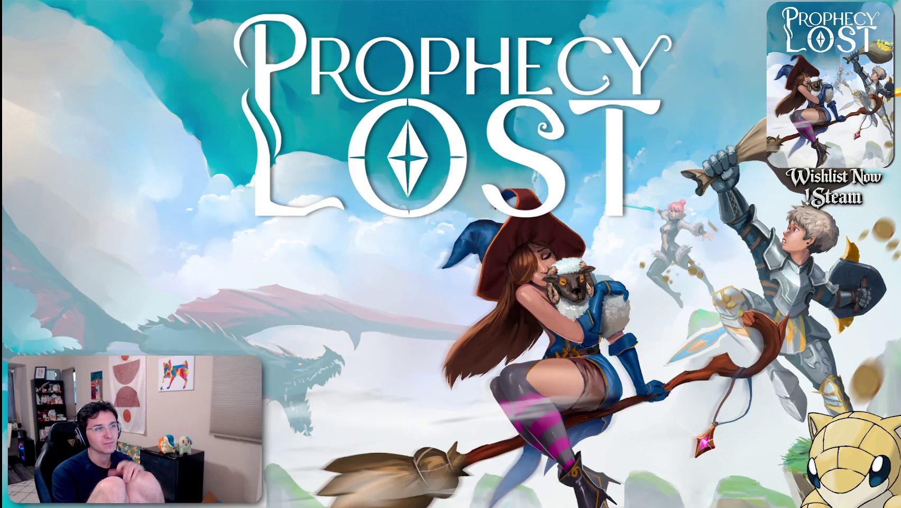
pyautogui.press('Escape')
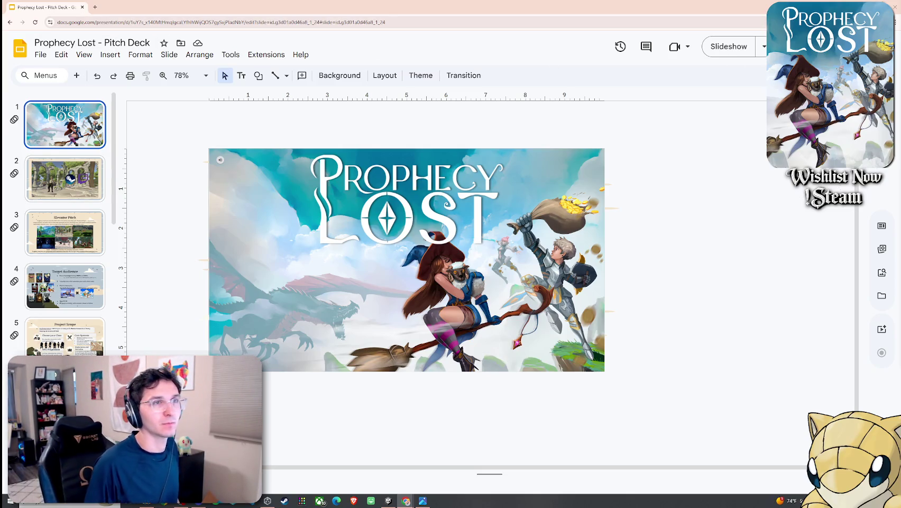
# Copy the share link with 'Anyone with the link' kept at Viewer access
pyautogui.click(793, 47)
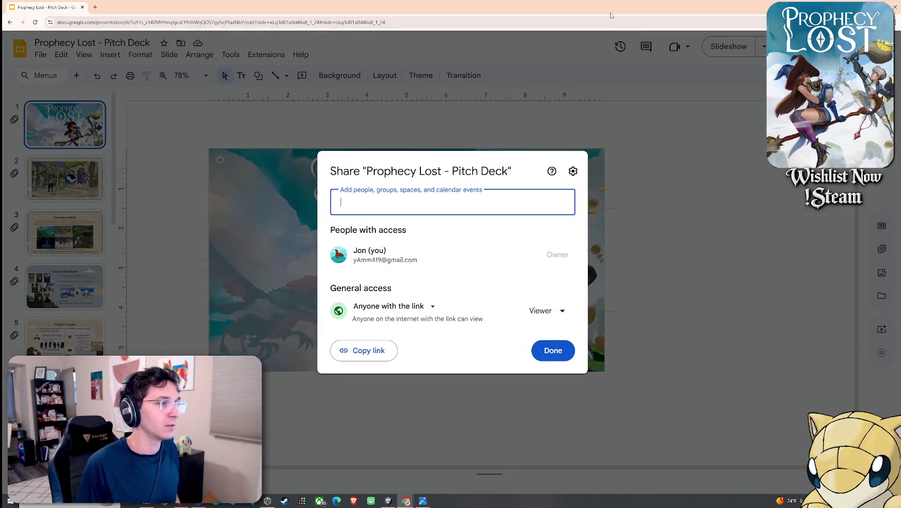
pyautogui.click(545, 310)
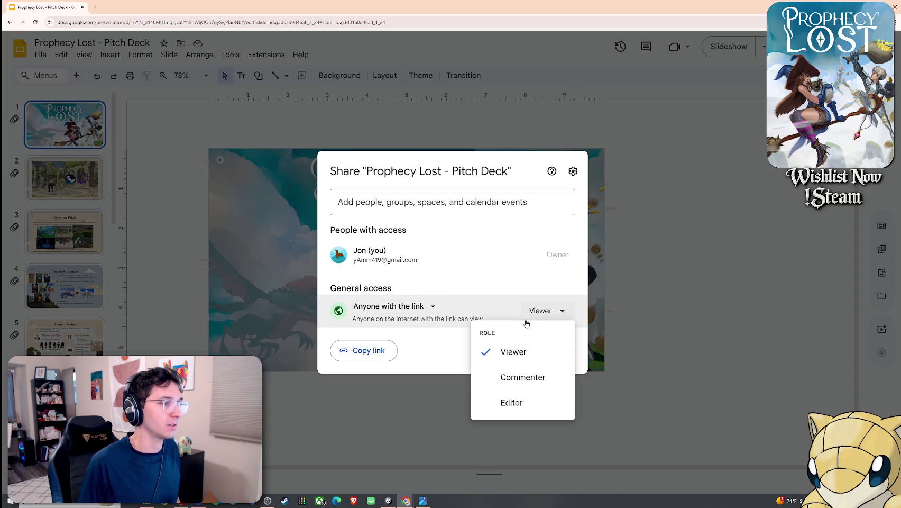
pyautogui.click(501, 312)
pyautogui.click(365, 350)
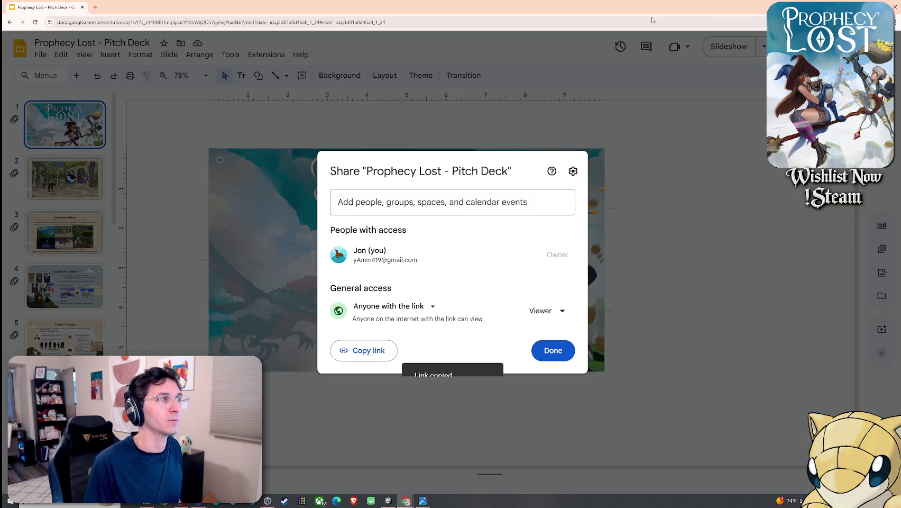
pyautogui.click(635, 199)
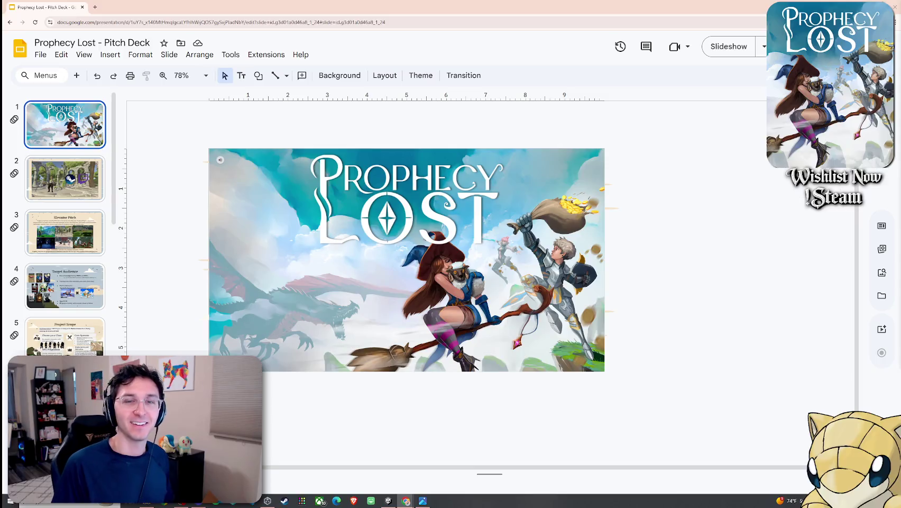